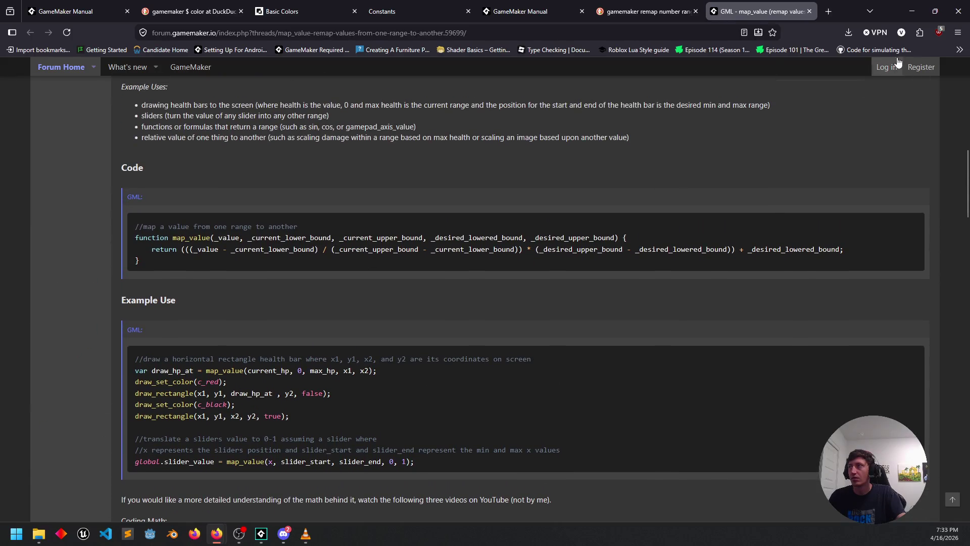
Open a blank line above var j in scr_draw_arc_match, removing a stray 'map_va' entry.
left_click(912, 11)
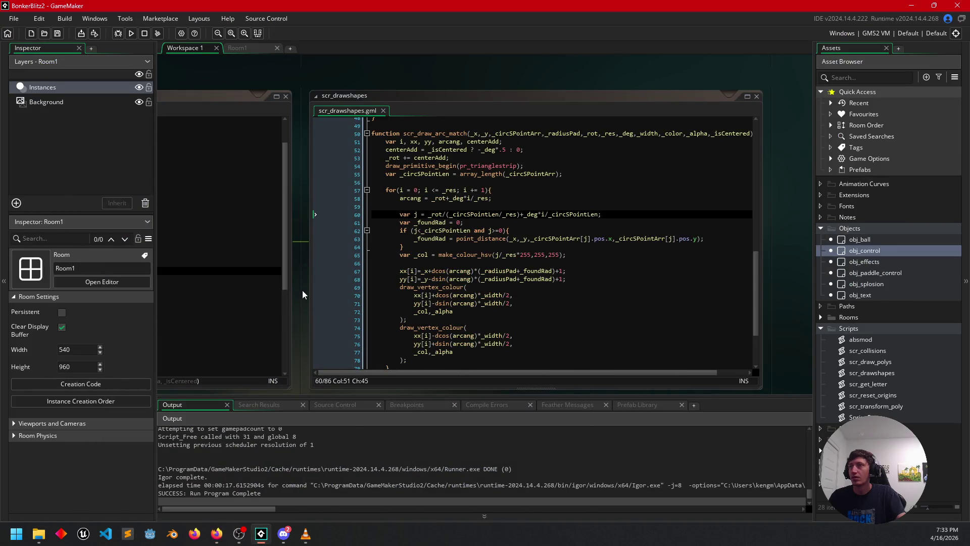
left_click_drag(298, 283, 305, 287)
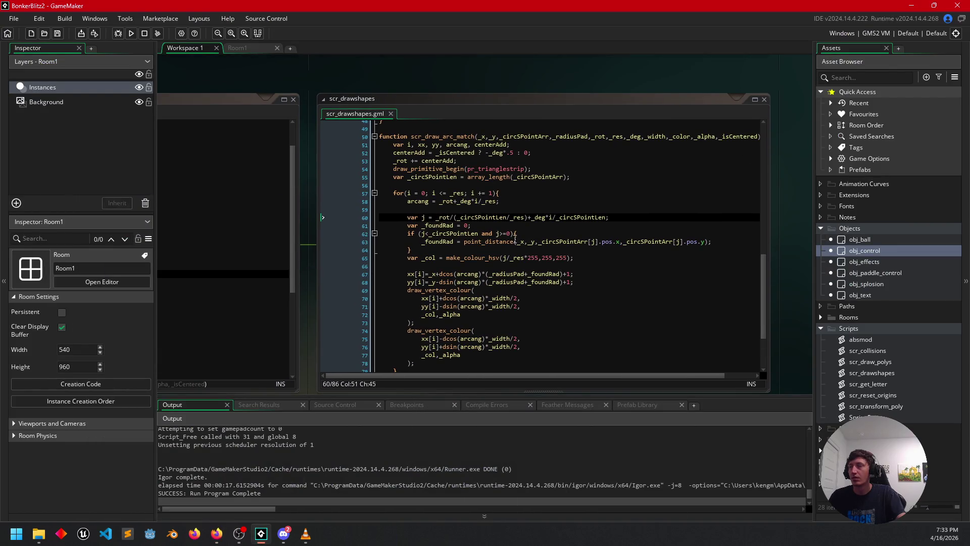
left_click(539, 232)
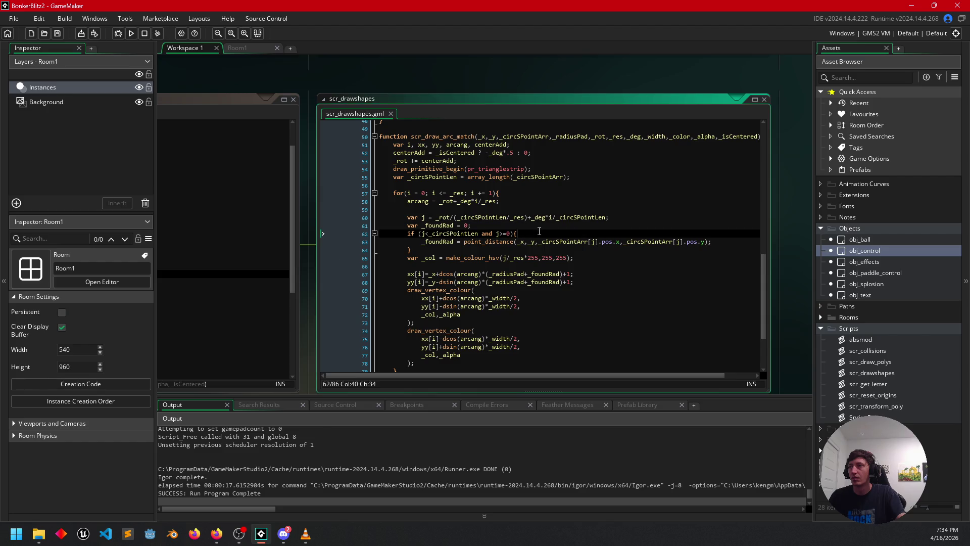
key("Up")
key("Up")
key("Up")
key("Return")
type("map_va")
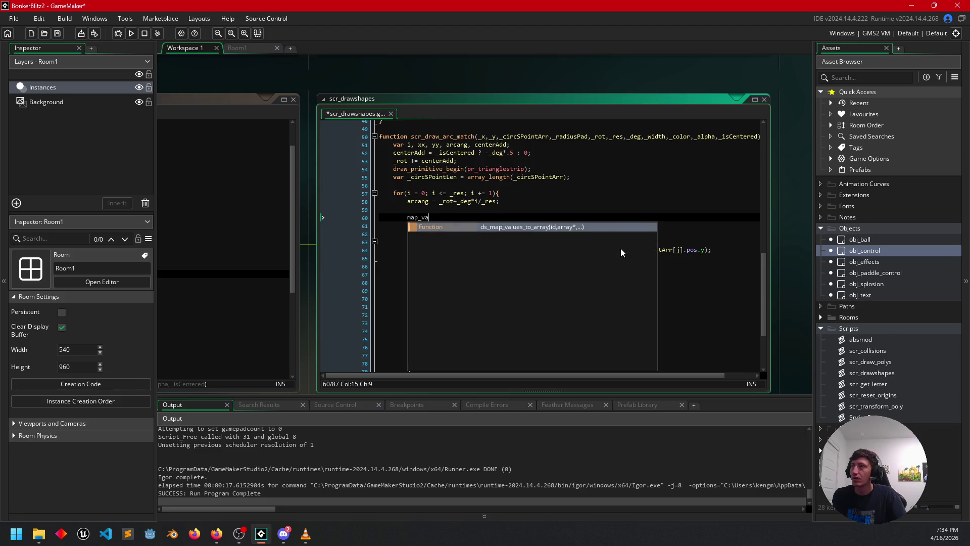
key("BackSpace")
key("BackSpace")
key("BackSpace")
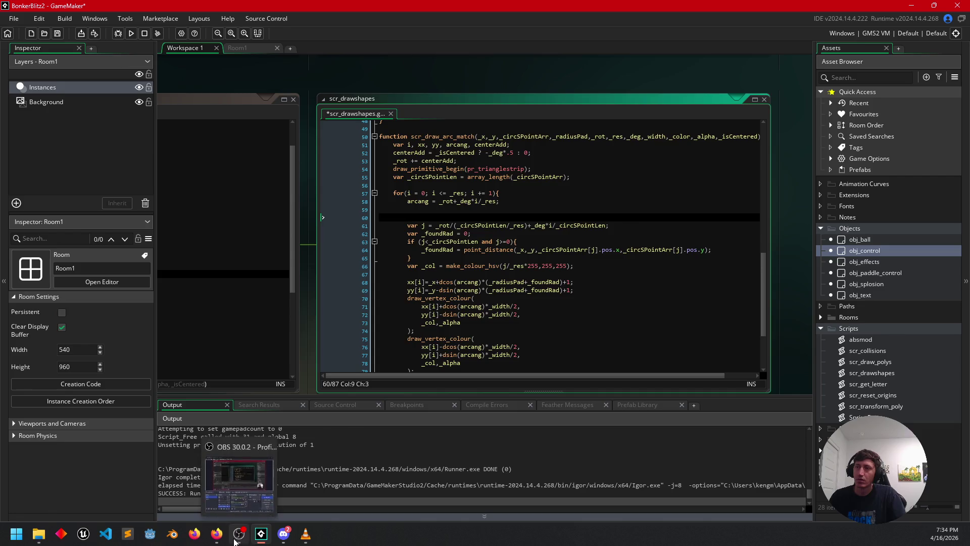
Bring up the 'GML - map_value' forum thread and scroll to its function code.
mouse_move(216, 534)
left_click(267, 504)
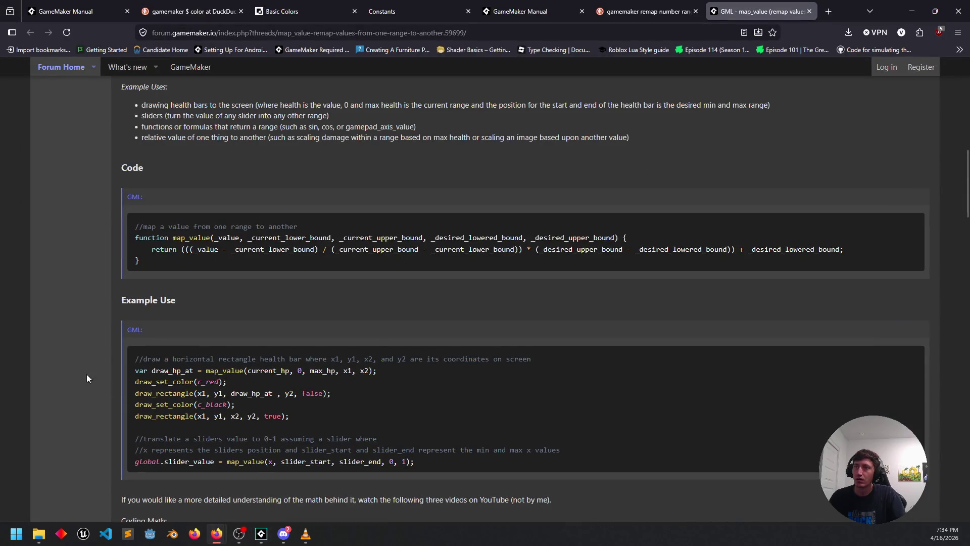
scroll(57, 353, "down", 8)
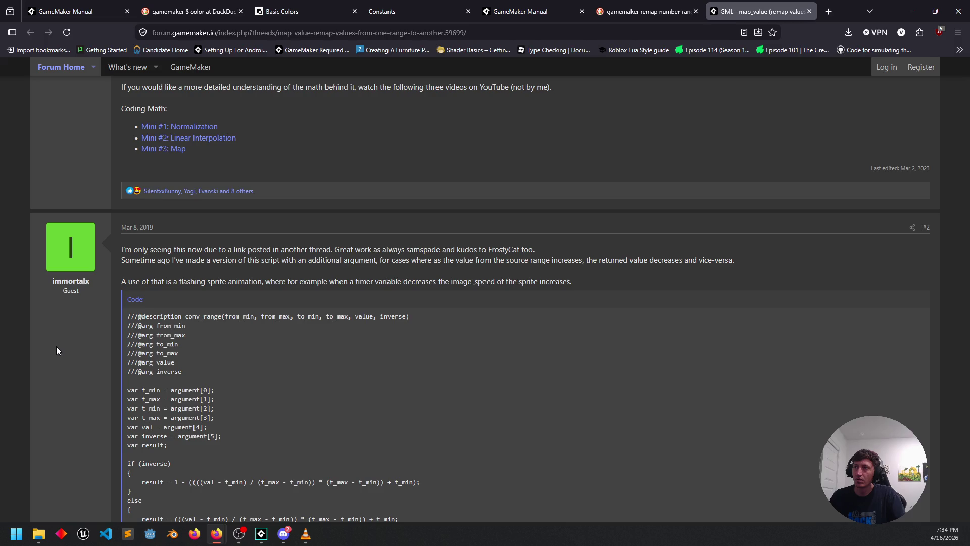
scroll(56, 347, "down", 2)
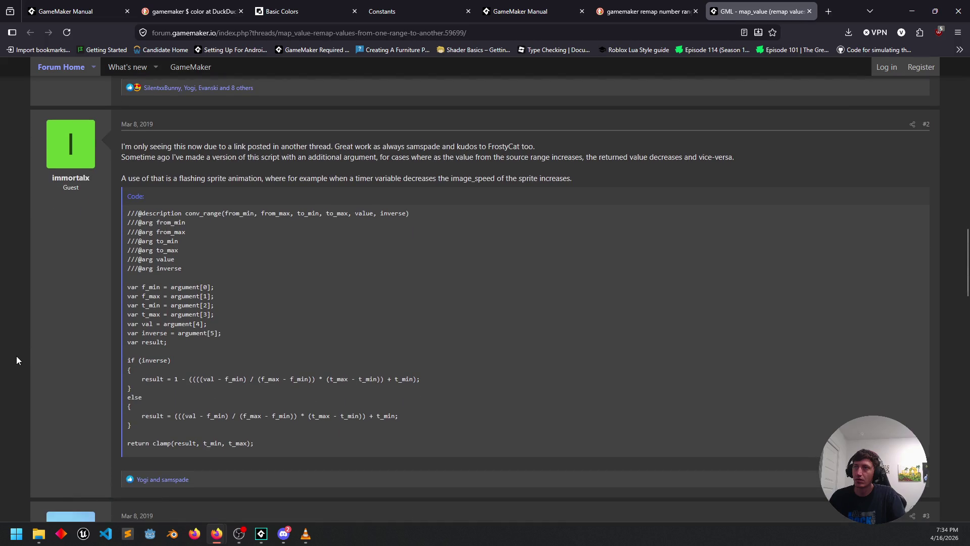
scroll(16, 359, "down", 20)
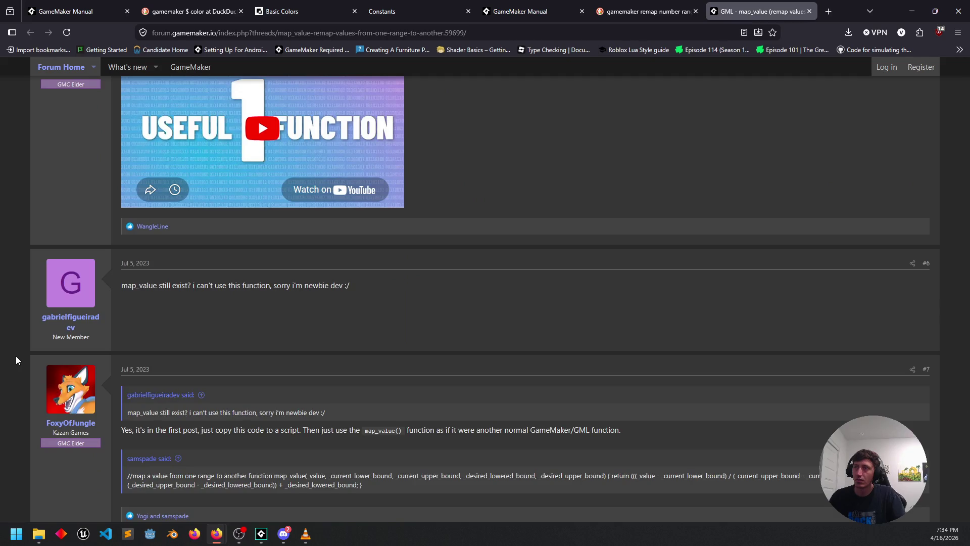
scroll(16, 355, "down", 3)
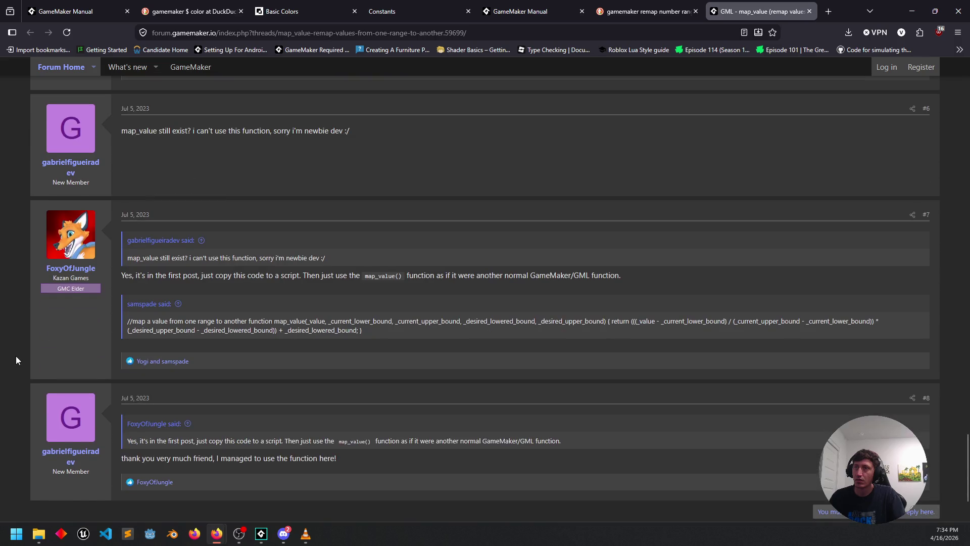
scroll(16, 356, "down", 2)
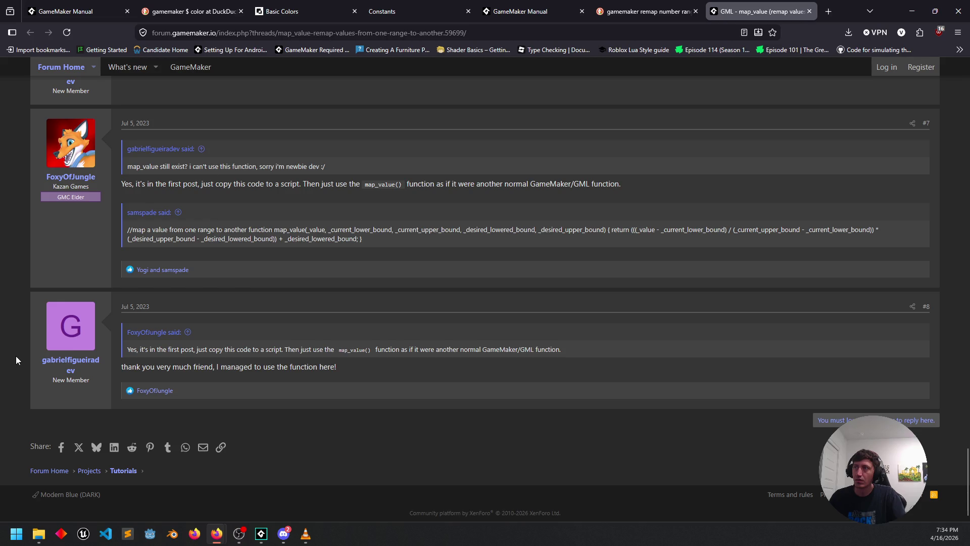
scroll(24, 413, "up", 6)
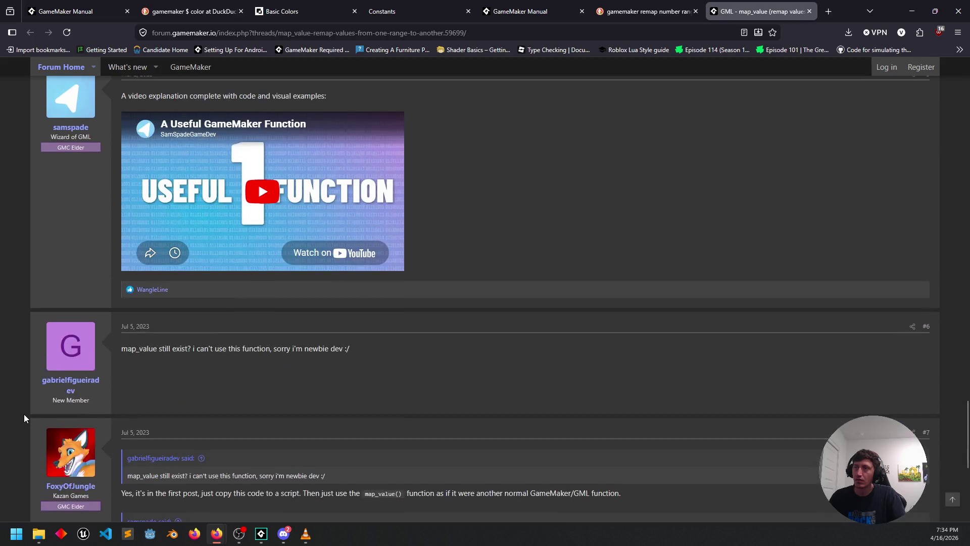
scroll(23, 414, "up", 15)
scroll(24, 415, "up", 4)
scroll(24, 414, "down", 8)
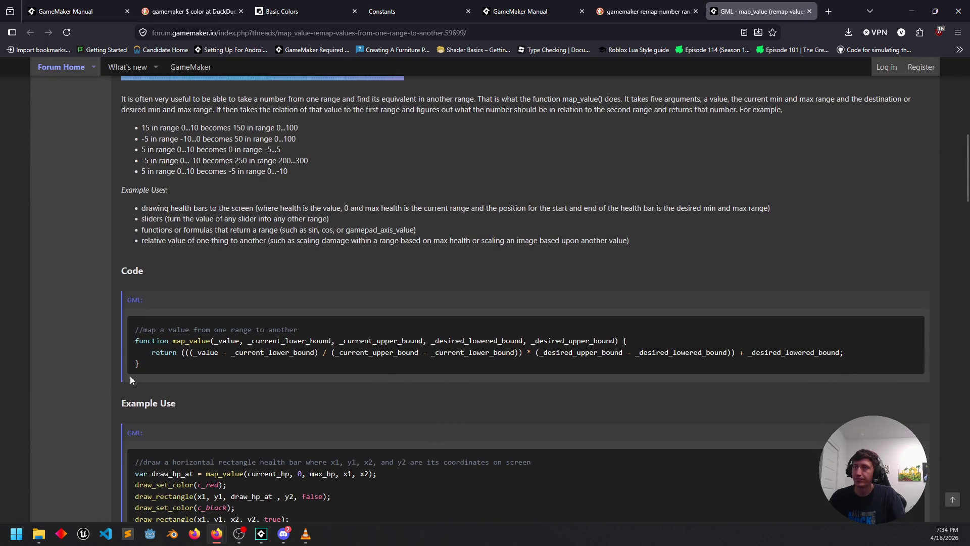
Copy the three-line map_value function code and return to GameMaker.
left_click_drag(162, 360, 136, 340)
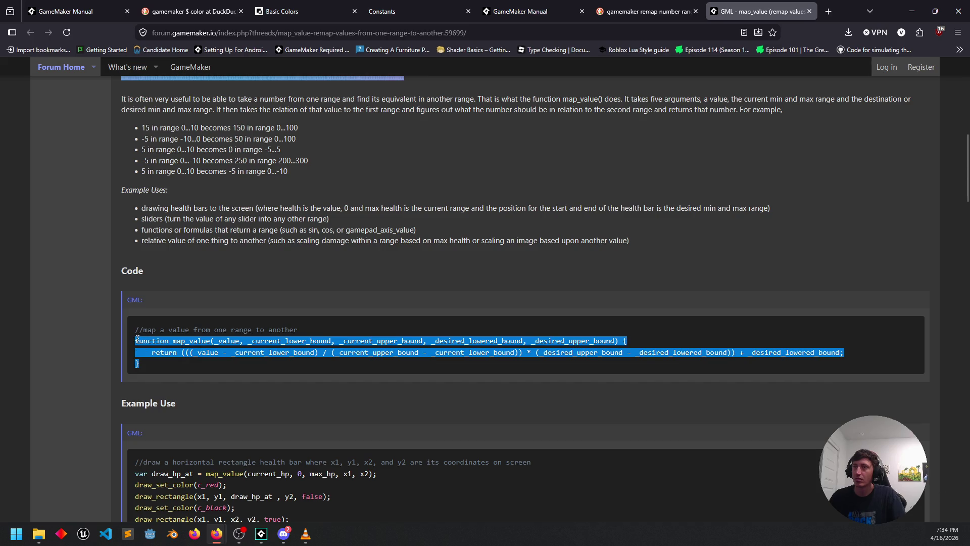
left_click(212, 358)
scroll(87, 332, "down", 2)
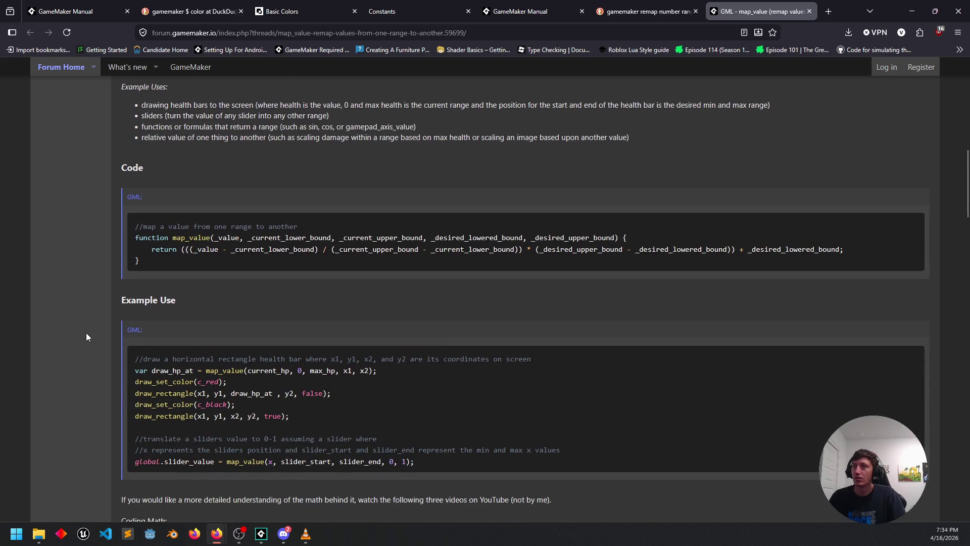
left_click(259, 536)
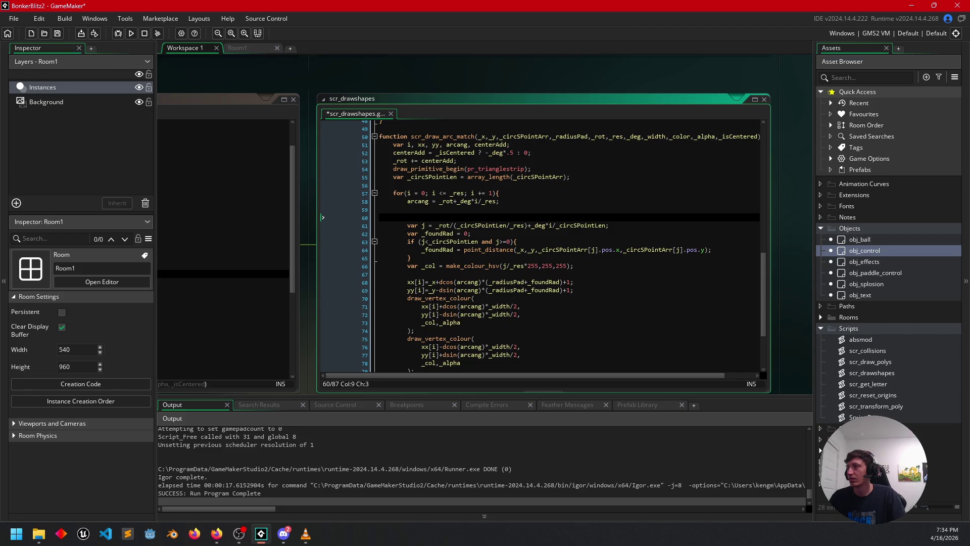
Create a new script in the Scripts folder named map_value.
right_click(848, 328)
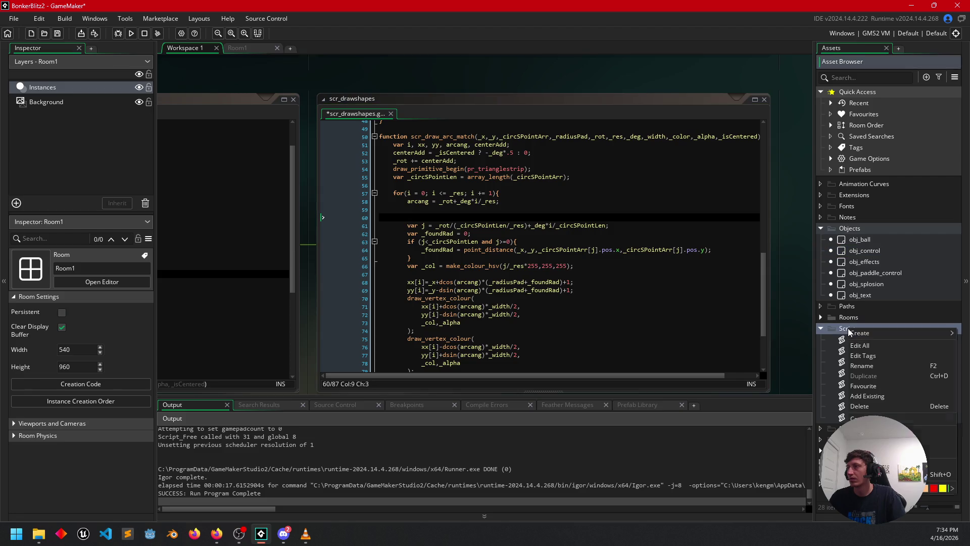
mouse_move(860, 335)
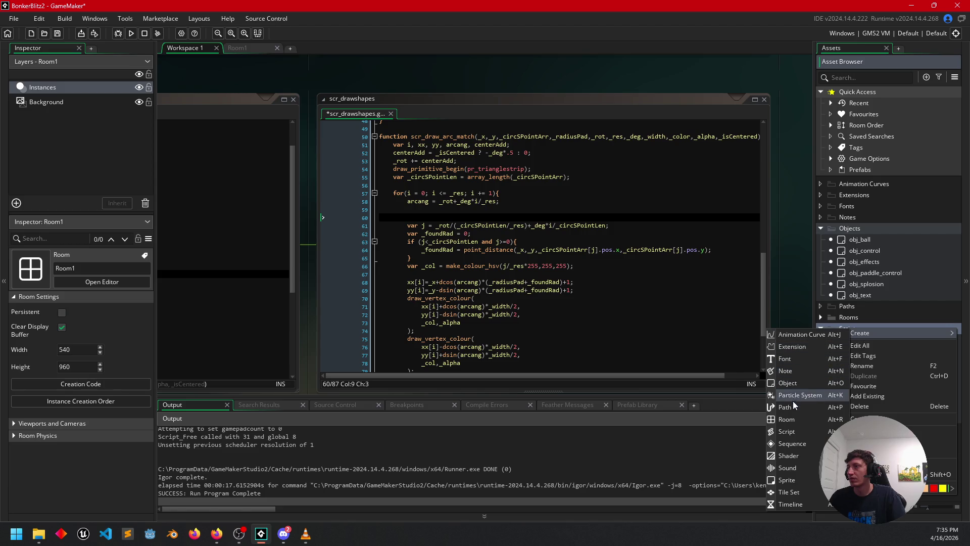
left_click(786, 433)
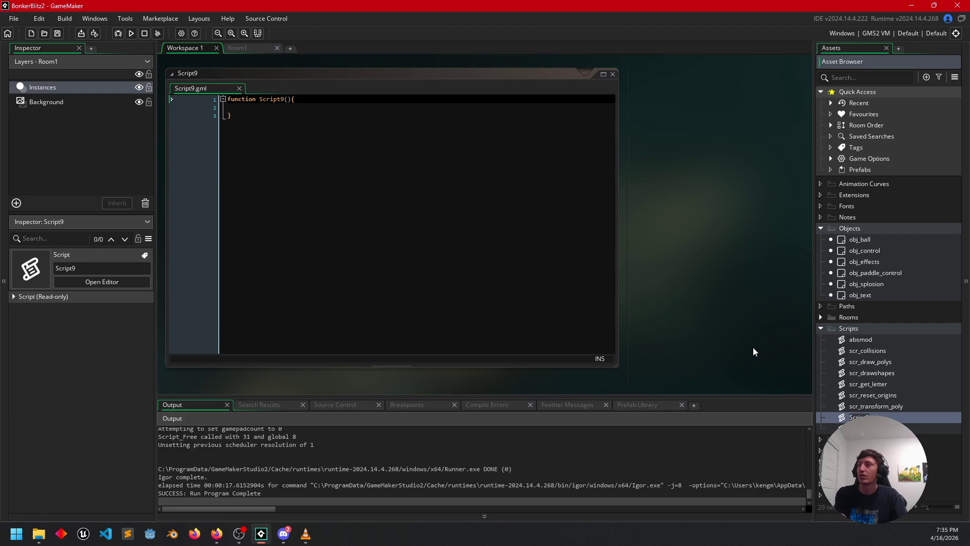
type("ma")
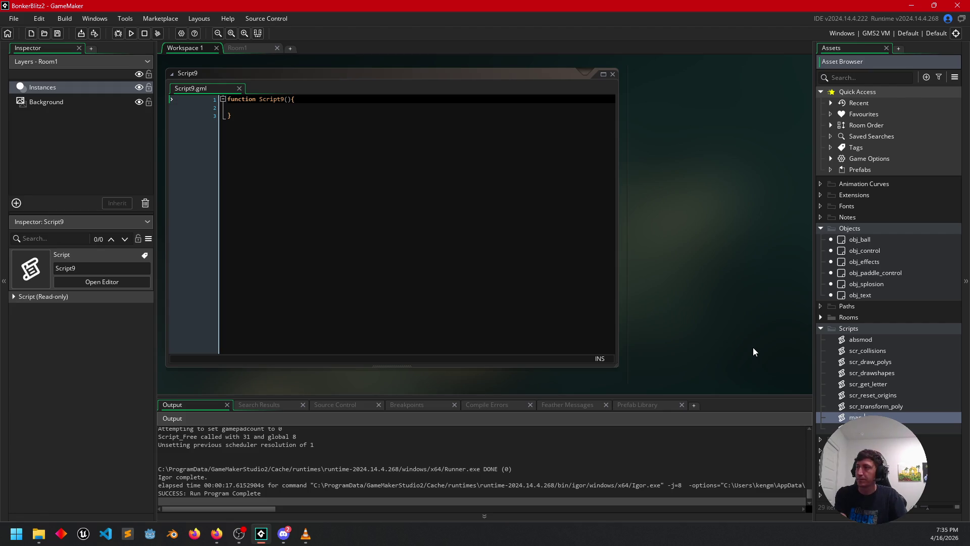
key("Return")
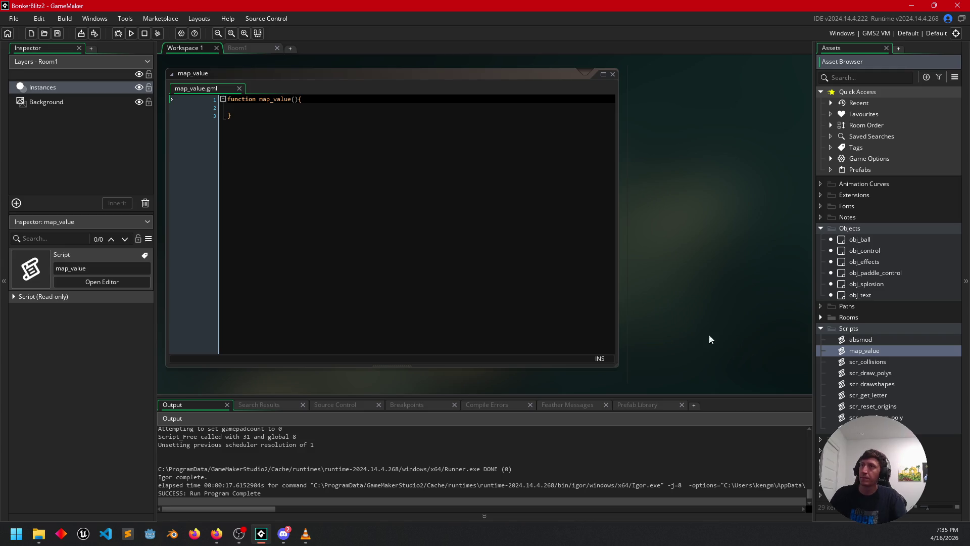
left_click(293, 114)
Replace map_value's placeholder code with the copied function and check its parameter list.
key("ctrl+a")
key("ctrl+v")
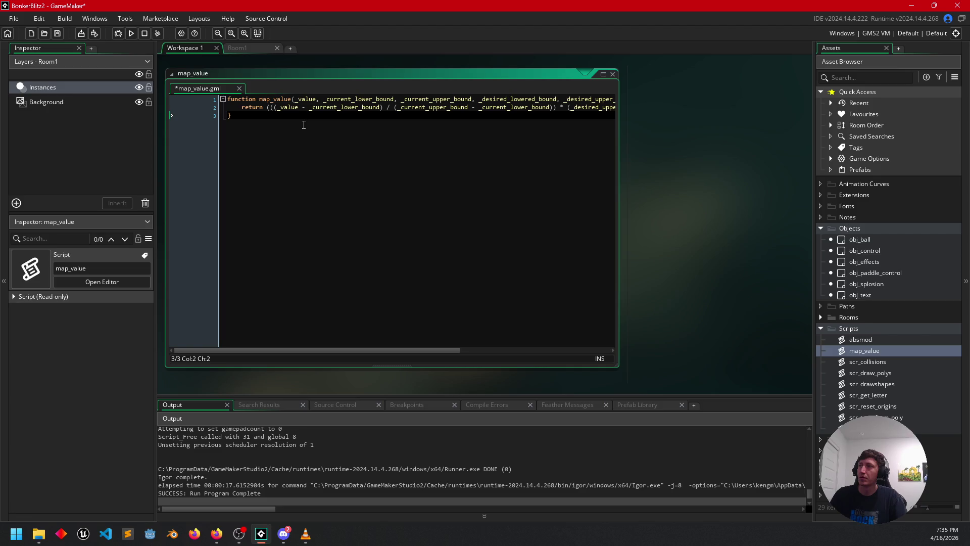
left_click(322, 100)
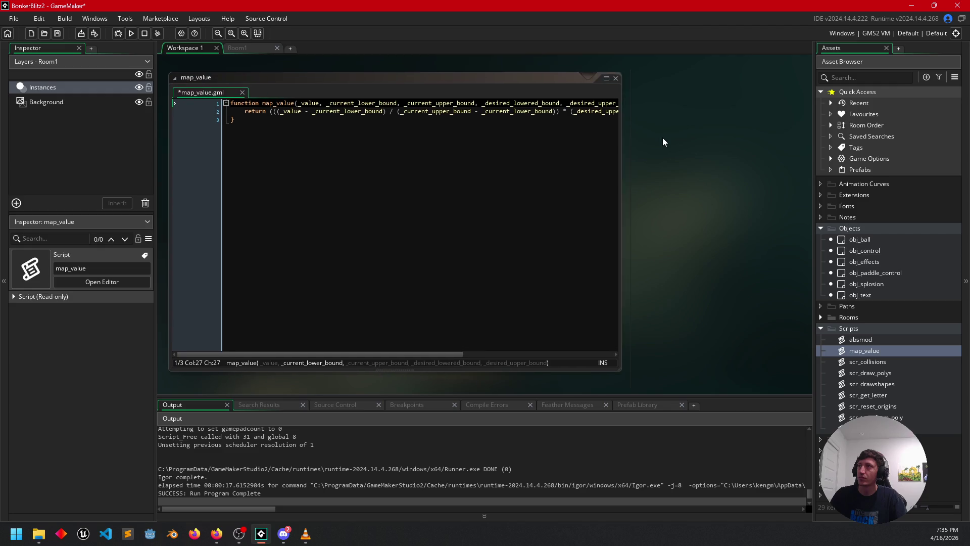
left_click_drag(662, 137, 663, 313)
left_click_drag(423, 153, 373, 206)
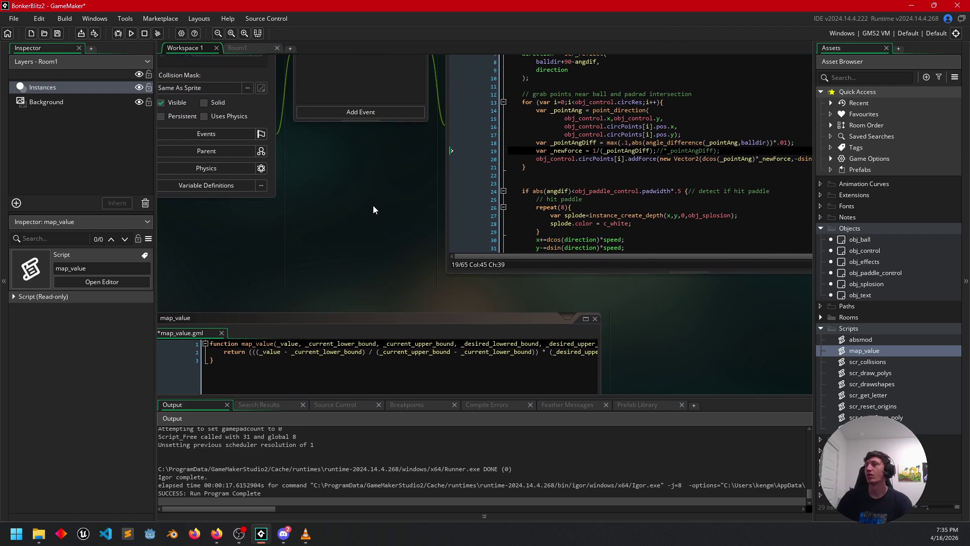
Inspect the obj_ball Step code around line 12.
scroll(377, 226, "up", 3)
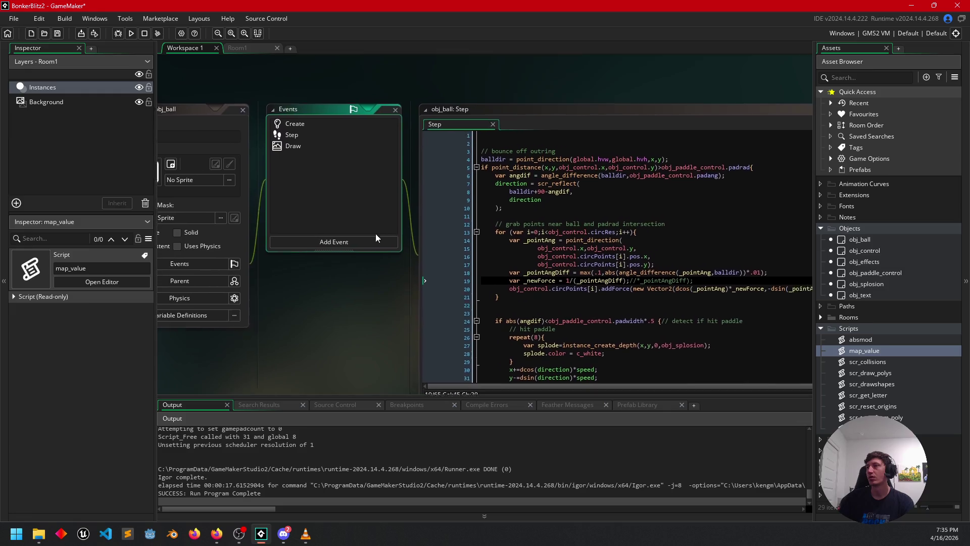
left_click(603, 271)
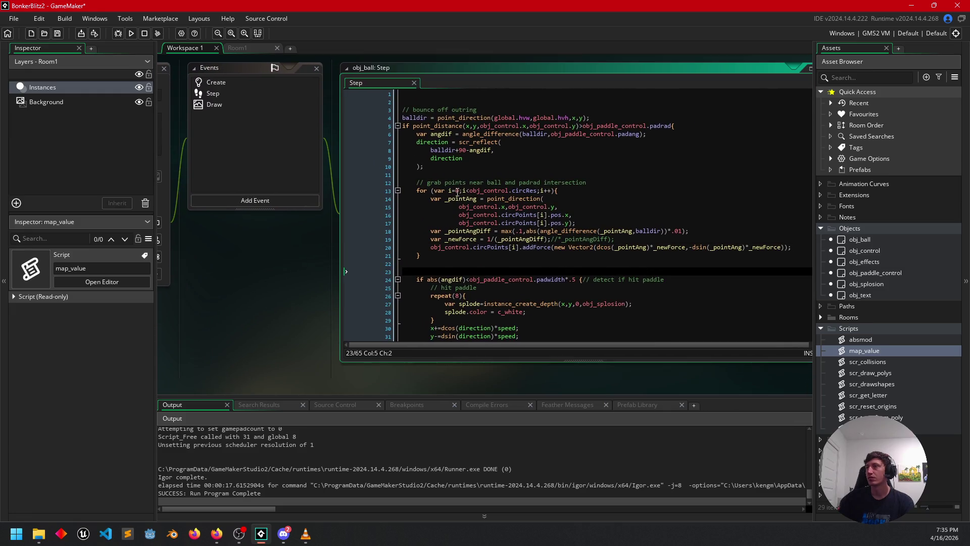
left_click(562, 182)
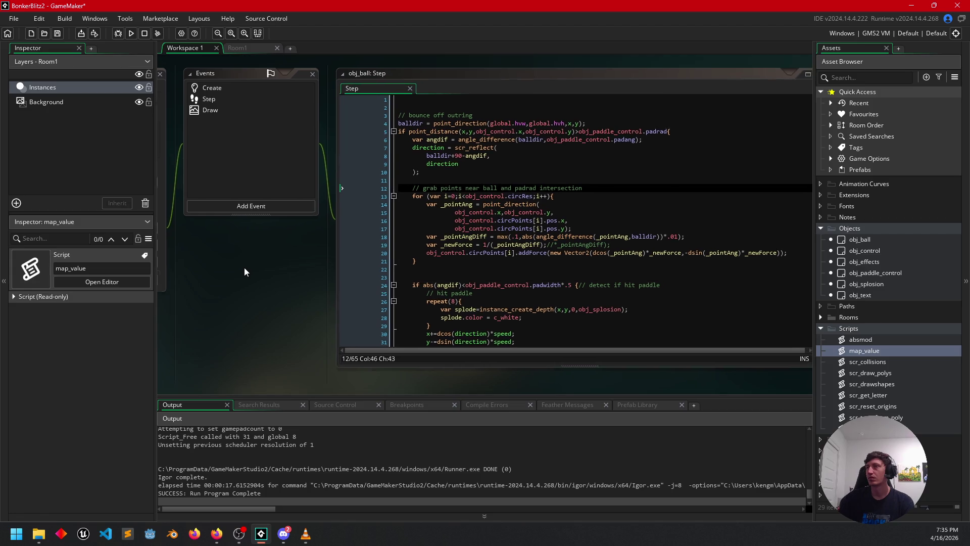
scroll(510, 274, "down", 2)
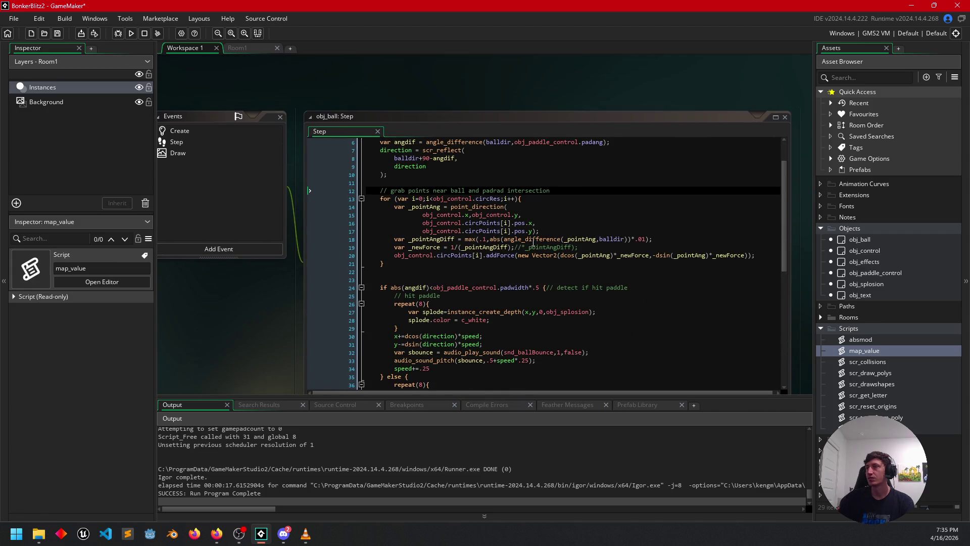
mouse_move(290, 315)
left_mouse_down()
mouse_move(190, 234)
mouse_move(444, 306)
mouse_move(493, 309)
mouse_move(419, 282)
left_mouse_up()
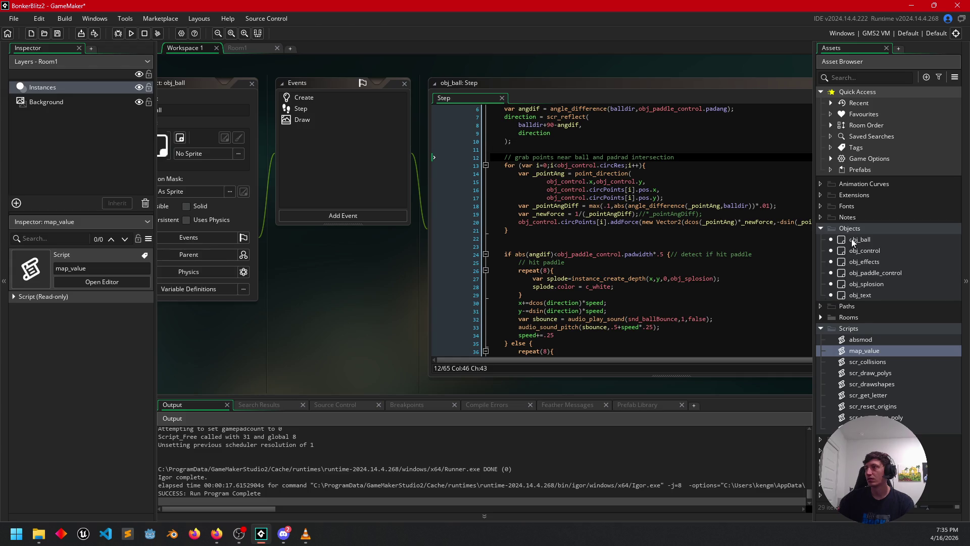
Show obj_control's Draw event code, then open scr_drawshapes.
double_click(856, 252)
left_click_drag(448, 283, 314, 288)
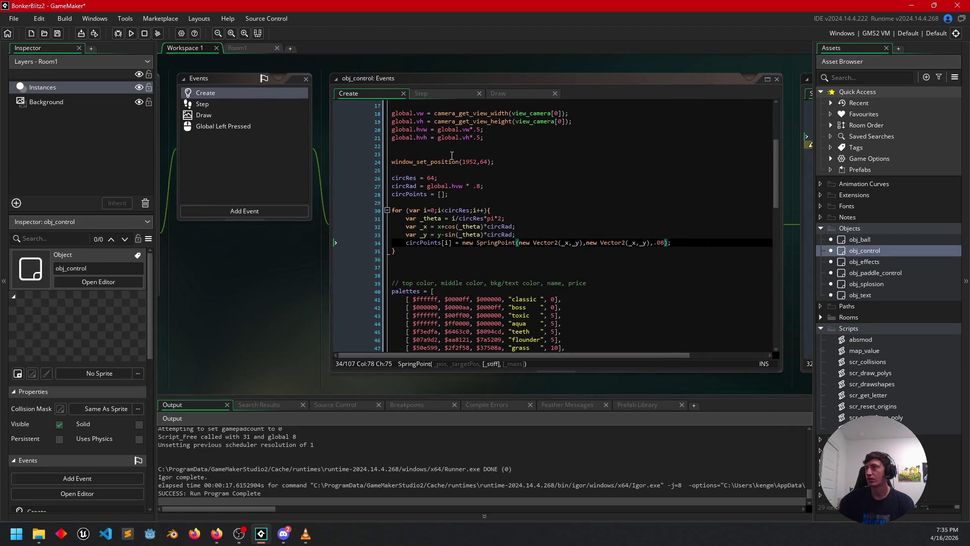
left_click(526, 93)
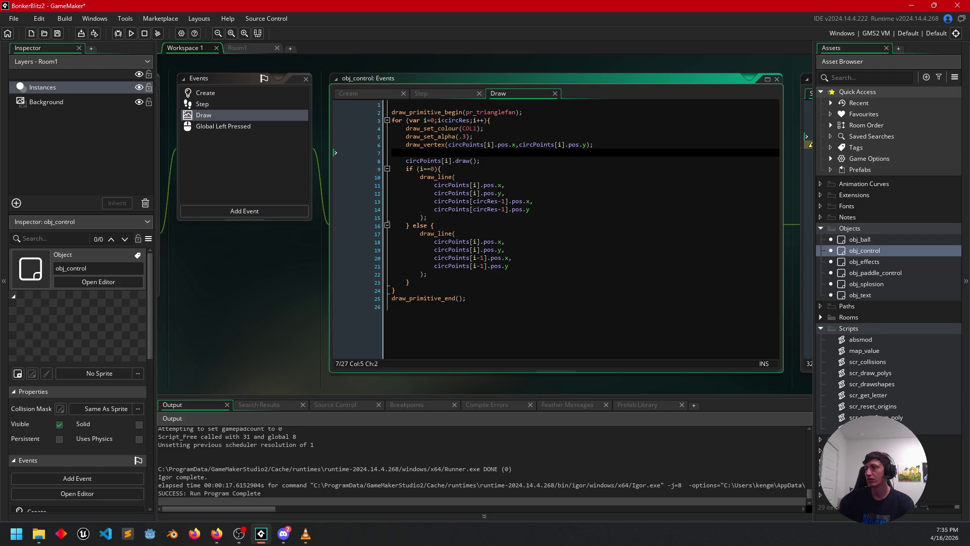
double_click(856, 384)
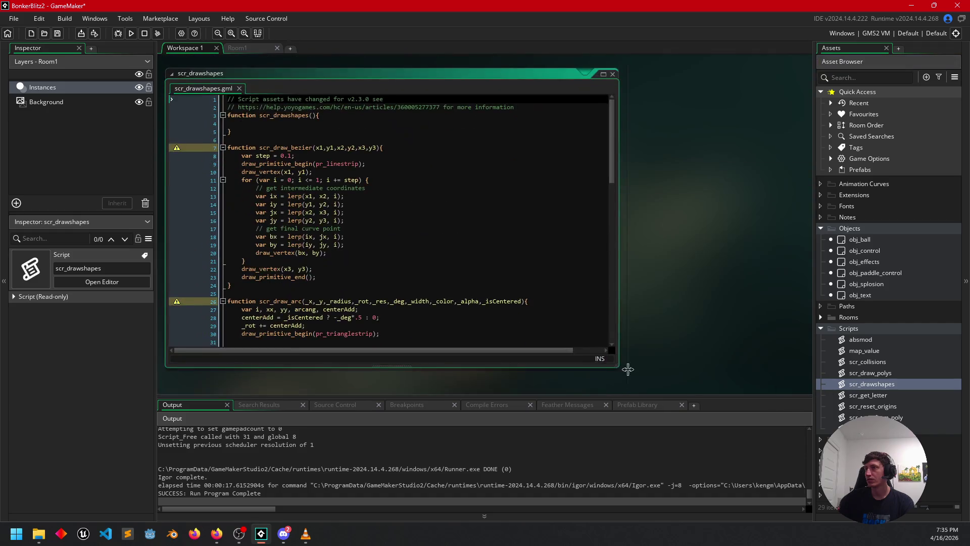
Scroll scr_drawshapes down to the scr_draw_arc_match loop near line 71.
scroll(521, 240, "down", 6)
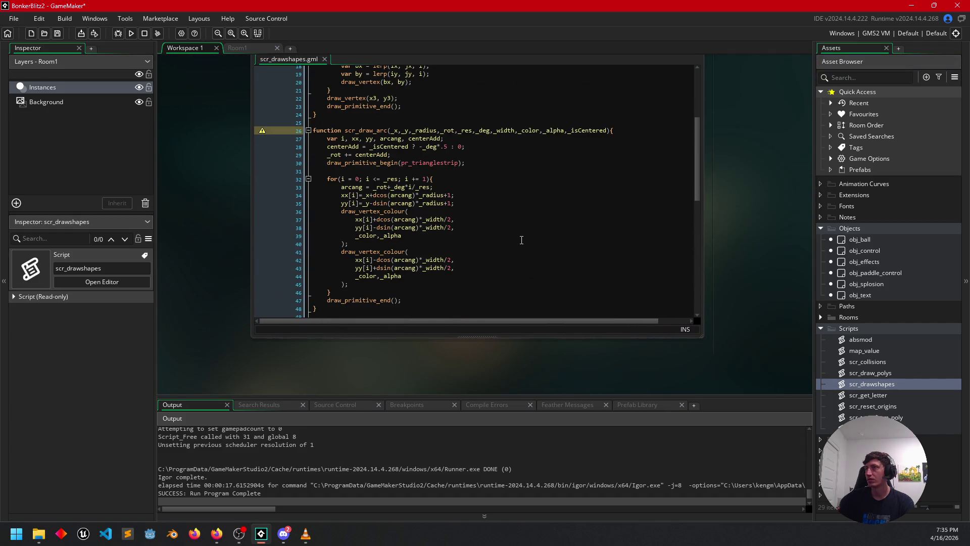
scroll(521, 240, "down", 10)
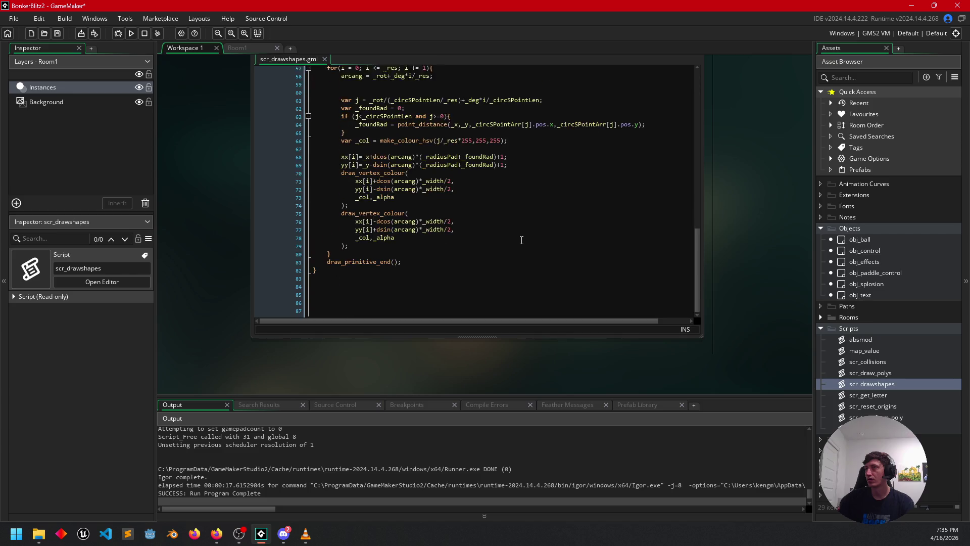
left_click(521, 240)
scroll(521, 240, "up", 1)
scroll(521, 240, "down", 3)
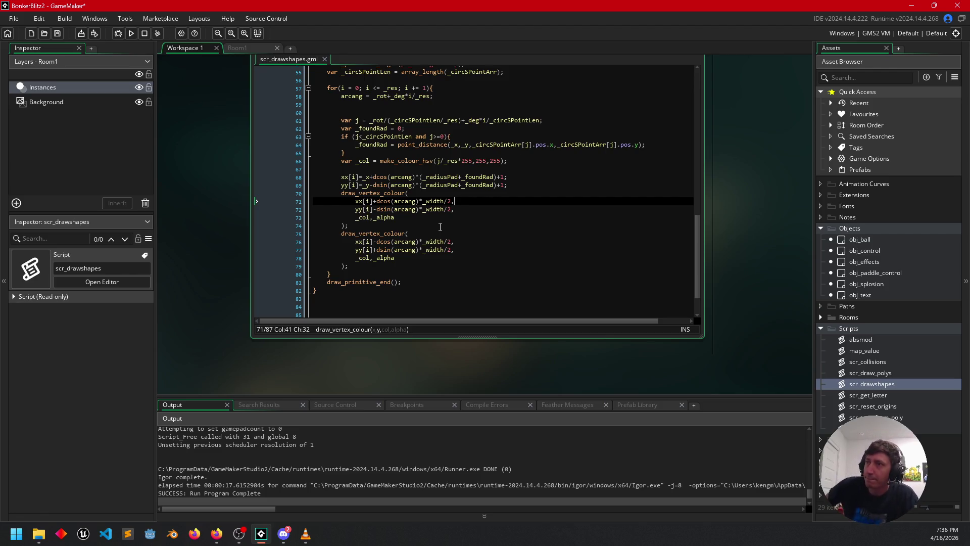
scroll(450, 187, "up", 2)
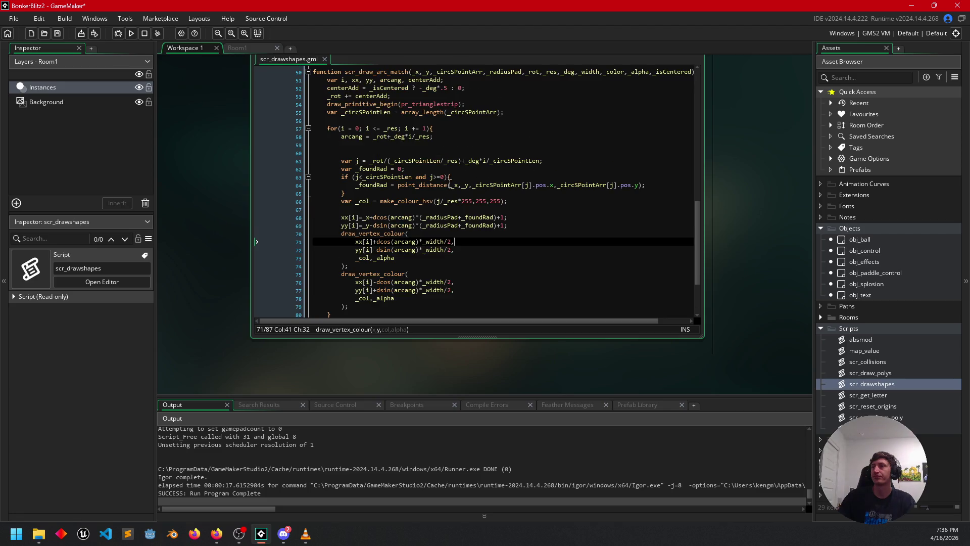
mouse_move(725, 179)
left_mouse_down()
mouse_move(718, 210)
mouse_move(738, 218)
left_mouse_up()
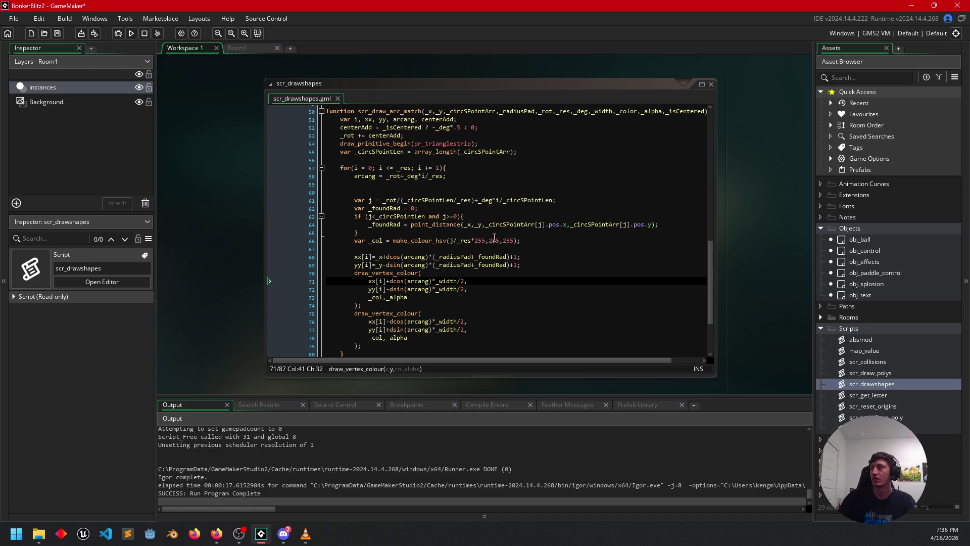
Cut the code from the map_value script and paste it above scr_draw_bezier in scr_drawshapes.
double_click(857, 351)
key("ctrl+a")
key("BackSpace")
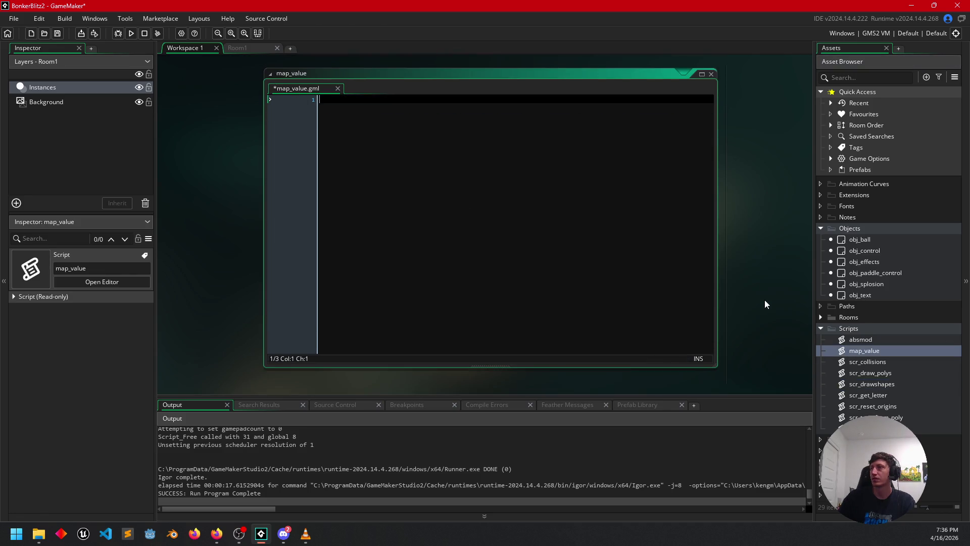
scroll(764, 303, "down", 5)
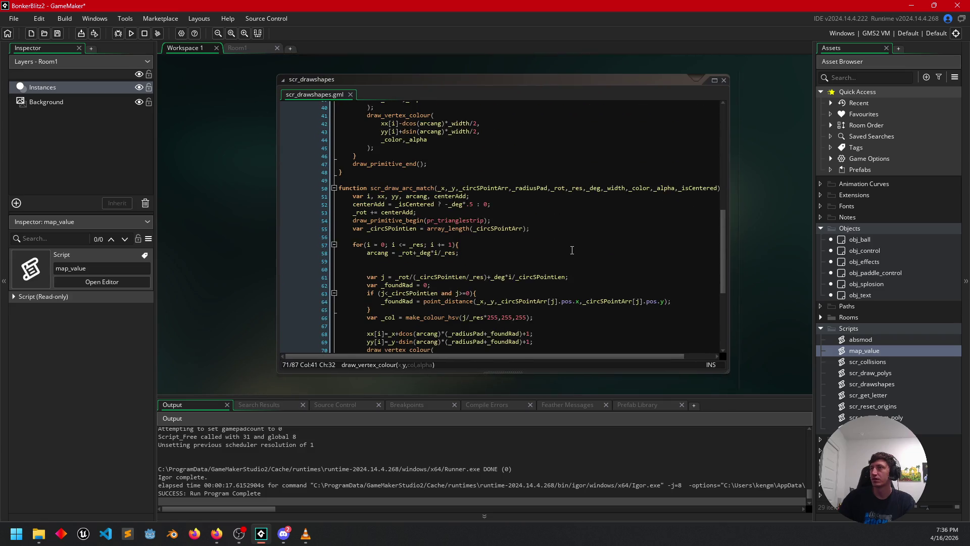
left_click_drag(723, 260, 726, 120)
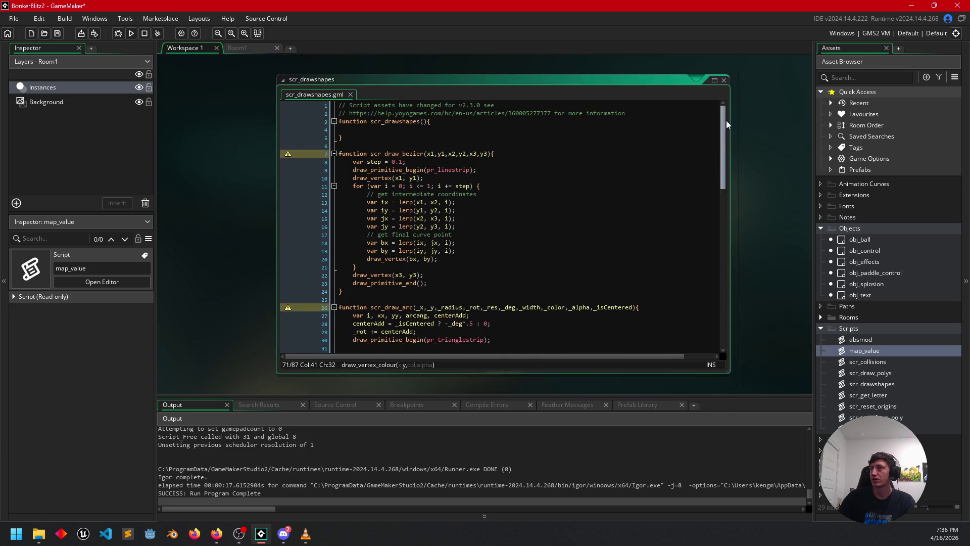
left_click(372, 139)
key("Return")
key("Return")
key("ctrl+v")
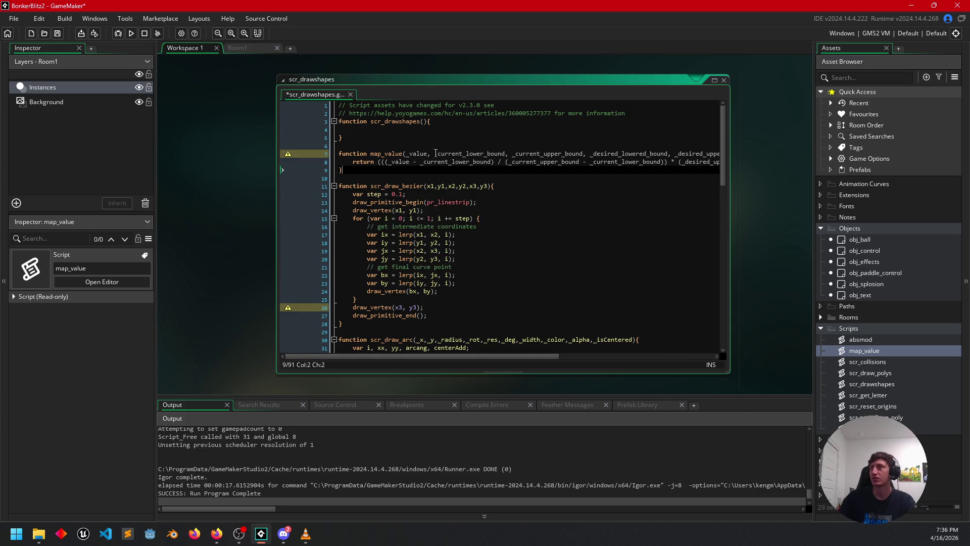
Move the caret down to the end of scr_drawshapes.
left_click(677, 186)
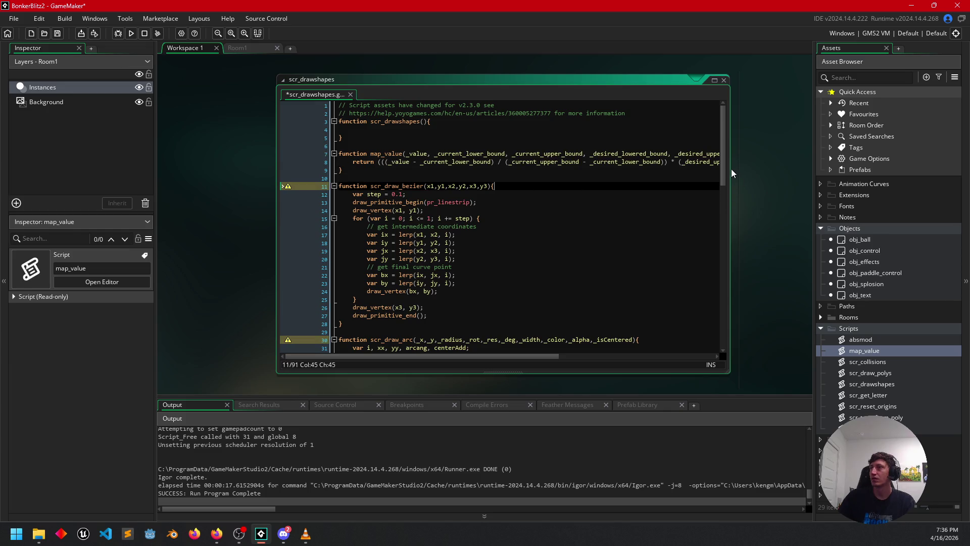
left_click_drag(722, 168, 722, 314)
scroll(721, 315, "down", 5)
left_click(608, 303)
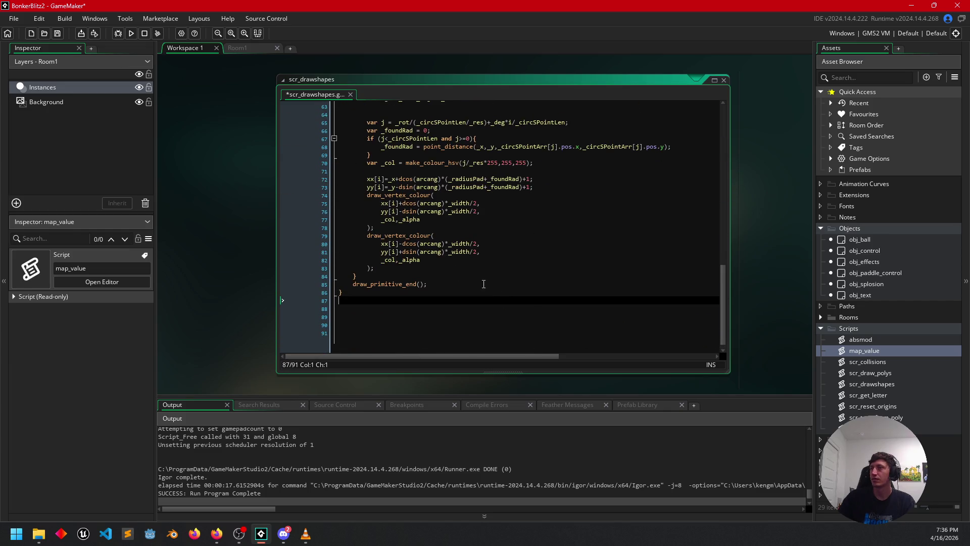
Comment out the old j formula on line 65 with //.
scroll(448, 248, "up", 4)
left_click(412, 231)
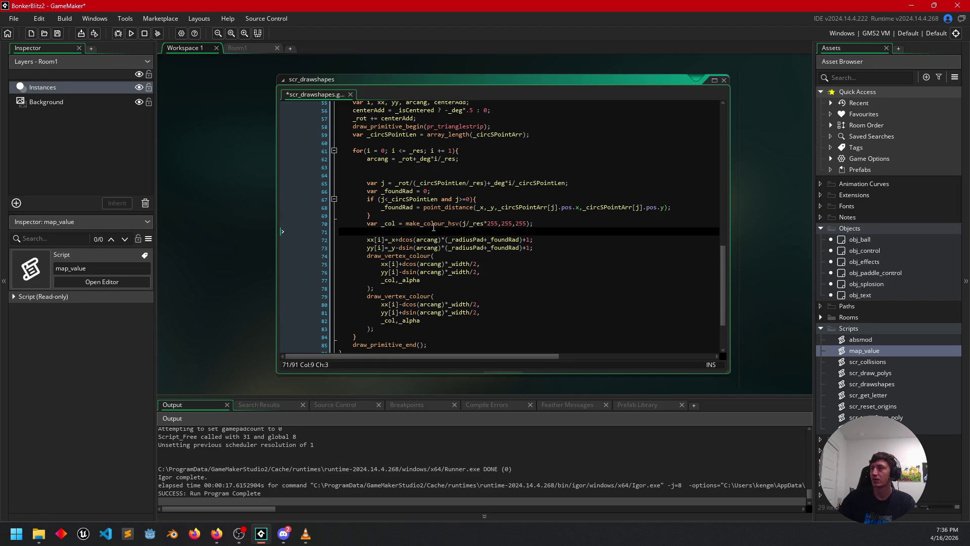
left_click(433, 177)
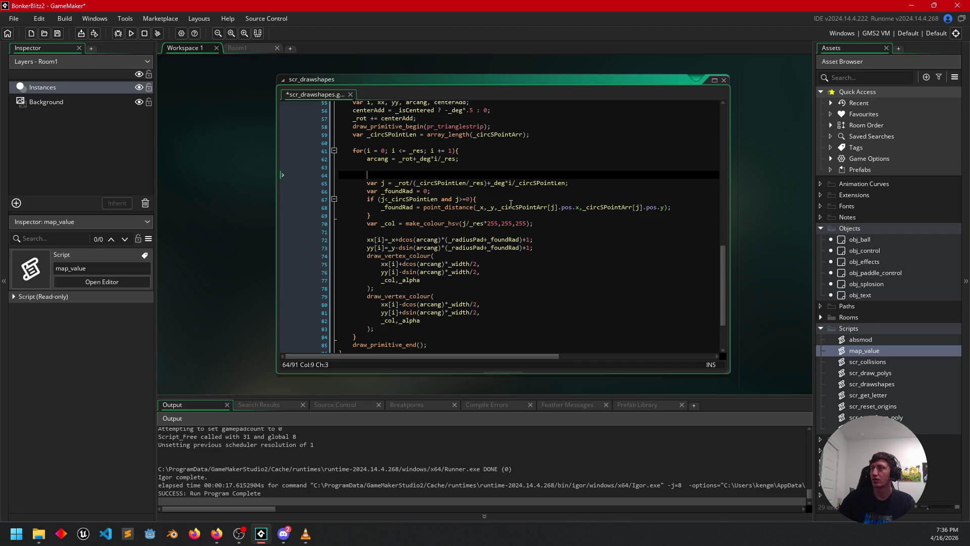
left_click(396, 183)
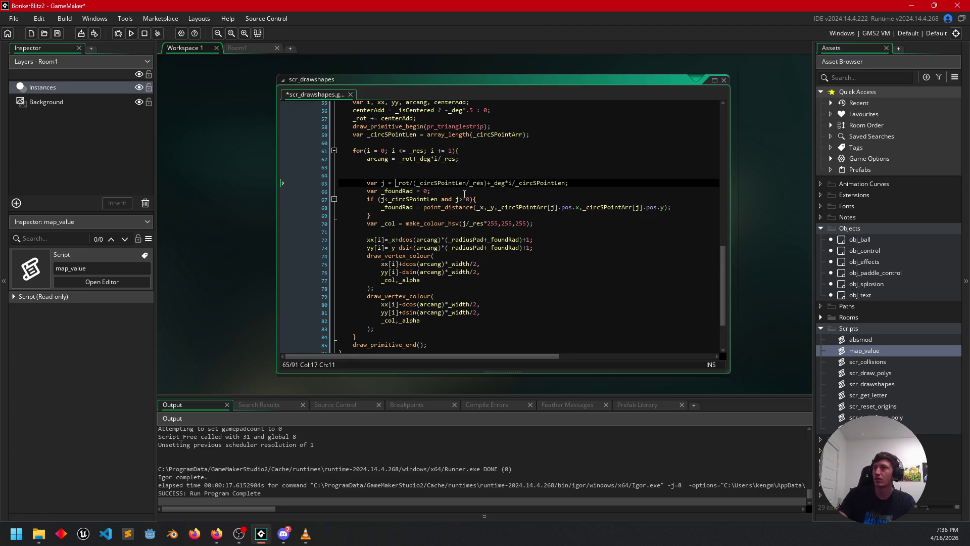
type("//")
key("Left")
key("Left")
Set j with map_value(i,0,_res,0,_circSPointLen); before the commented formula.
type(";")
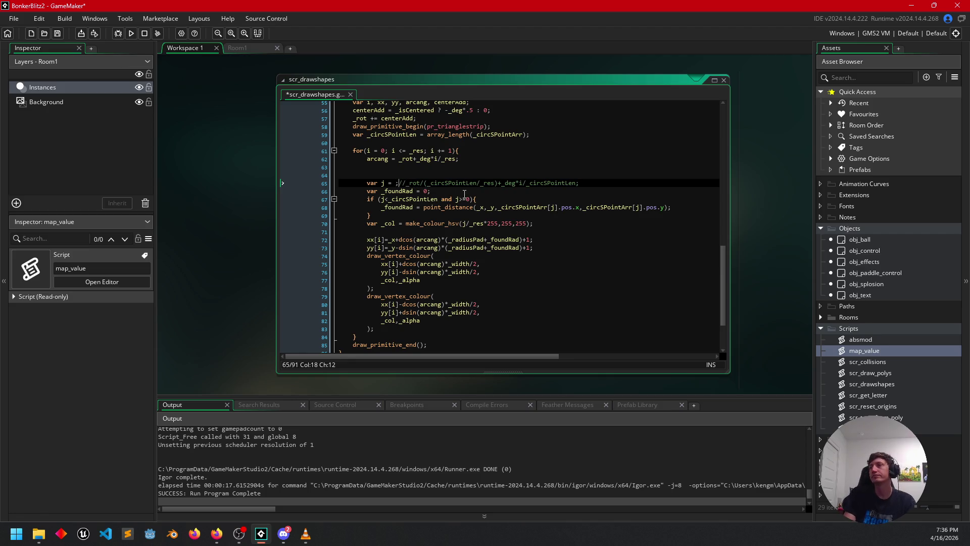
type("ma")
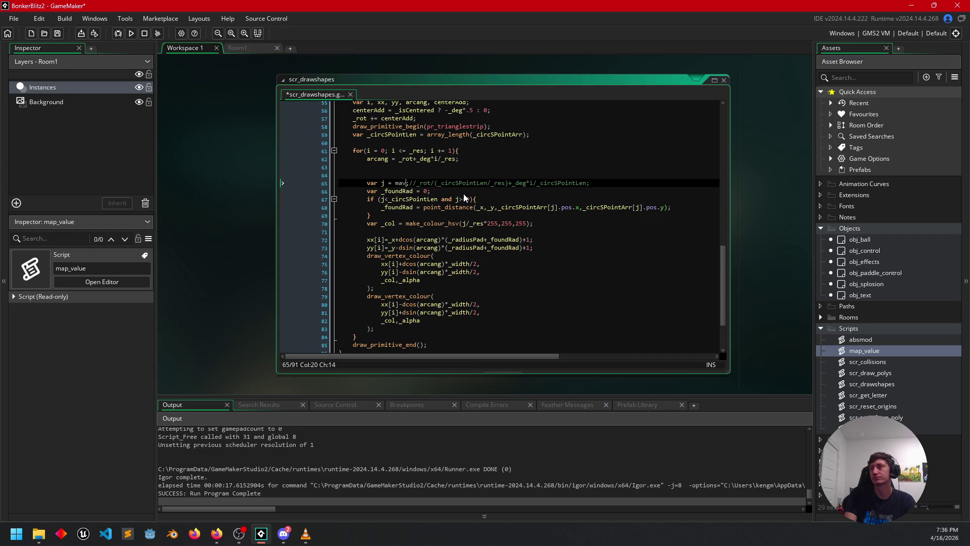
type("_value()")
key("Left")
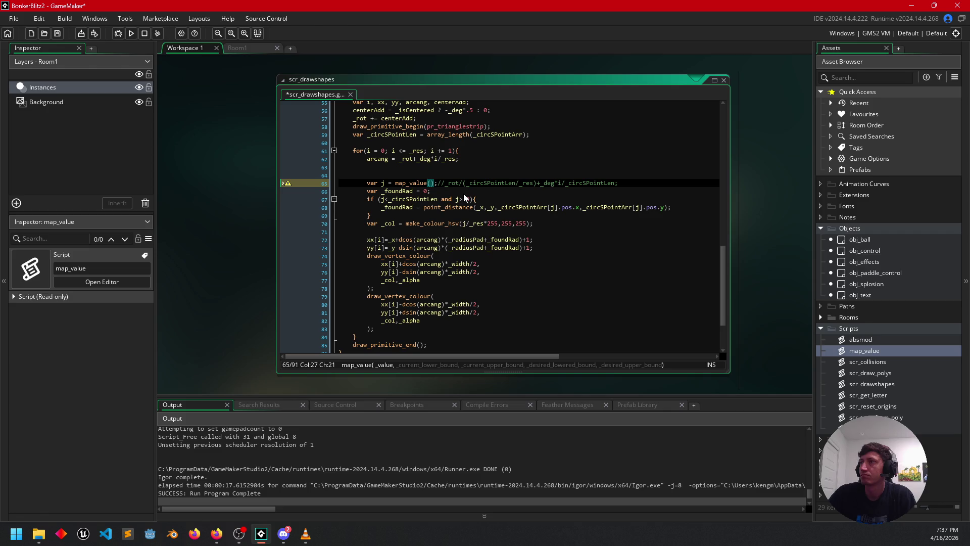
type("i")
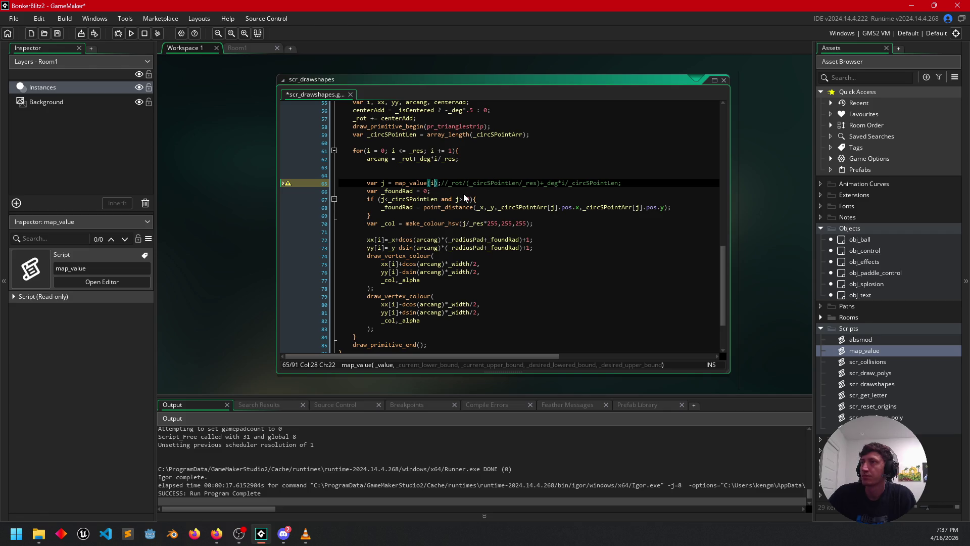
type(",")
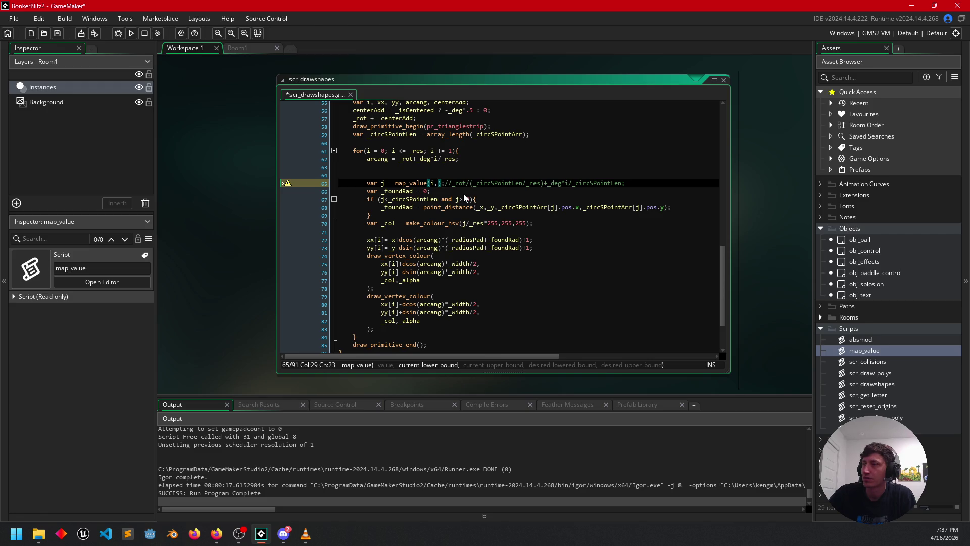
type("0,")
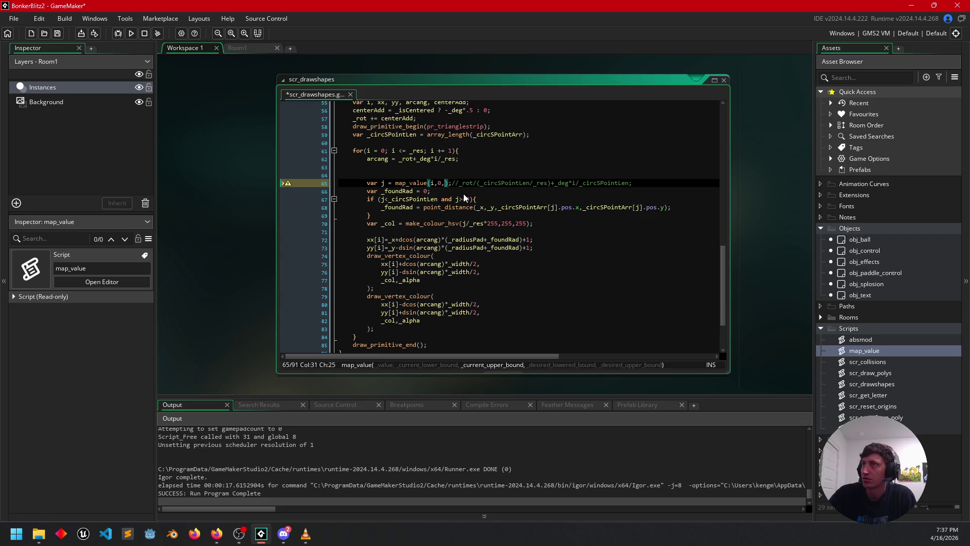
type("_res,")
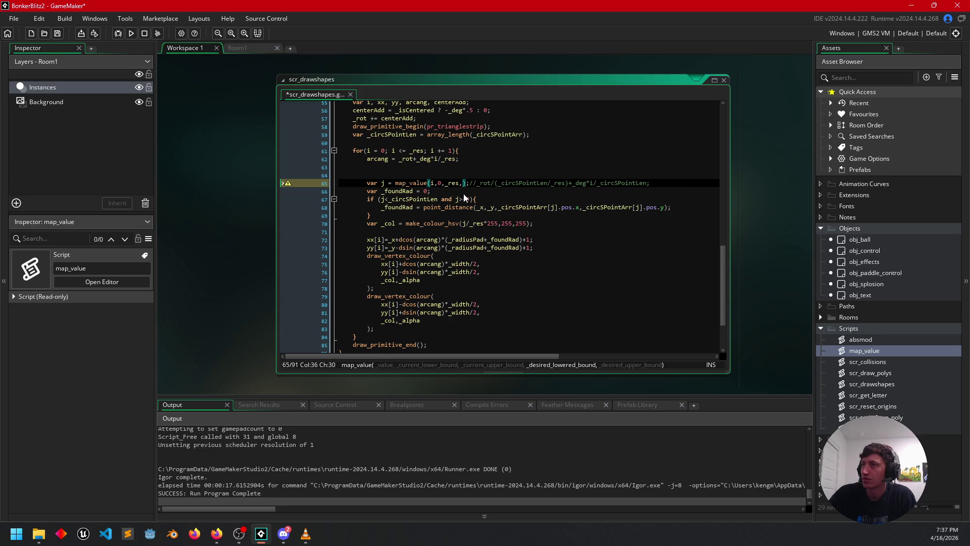
type("0,")
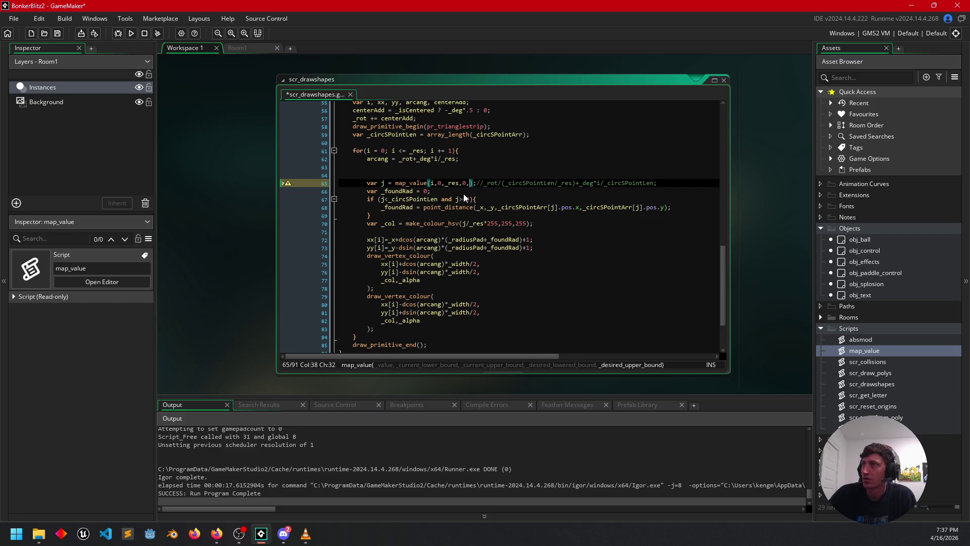
type("_circp")
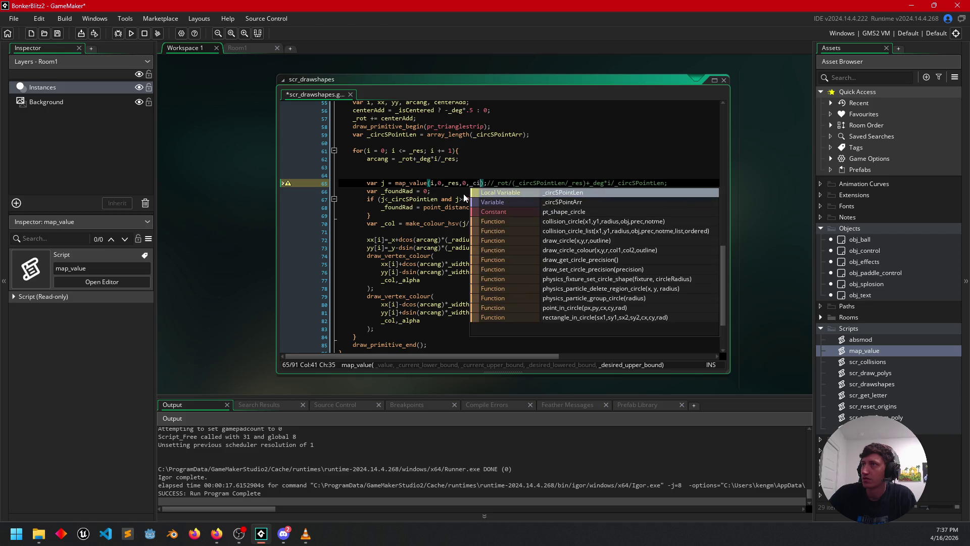
key("BackSpace")
type("S")
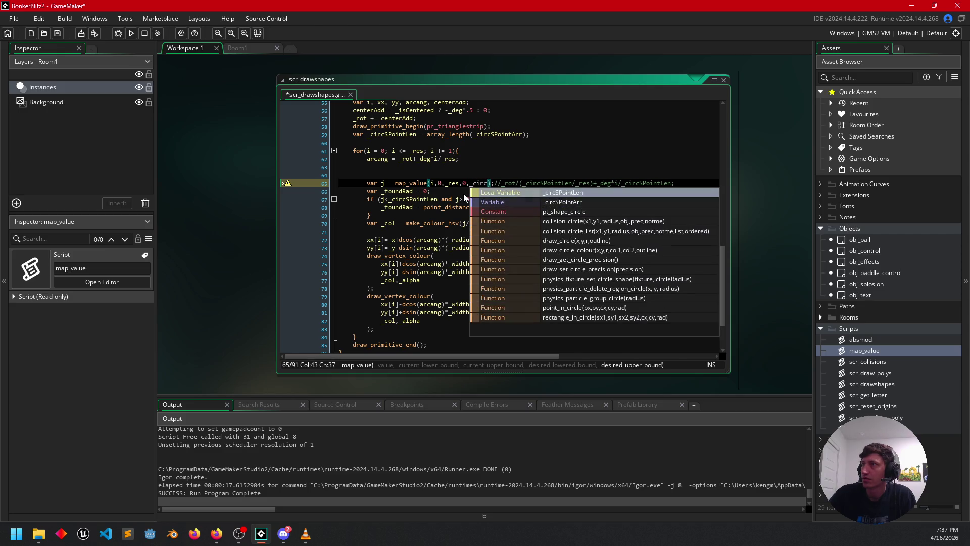
key("Return")
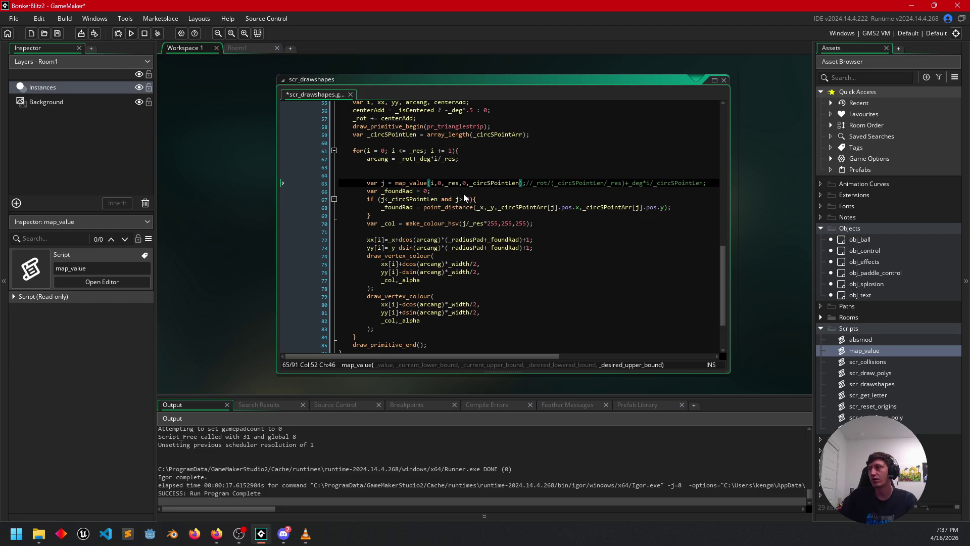
key("Up")
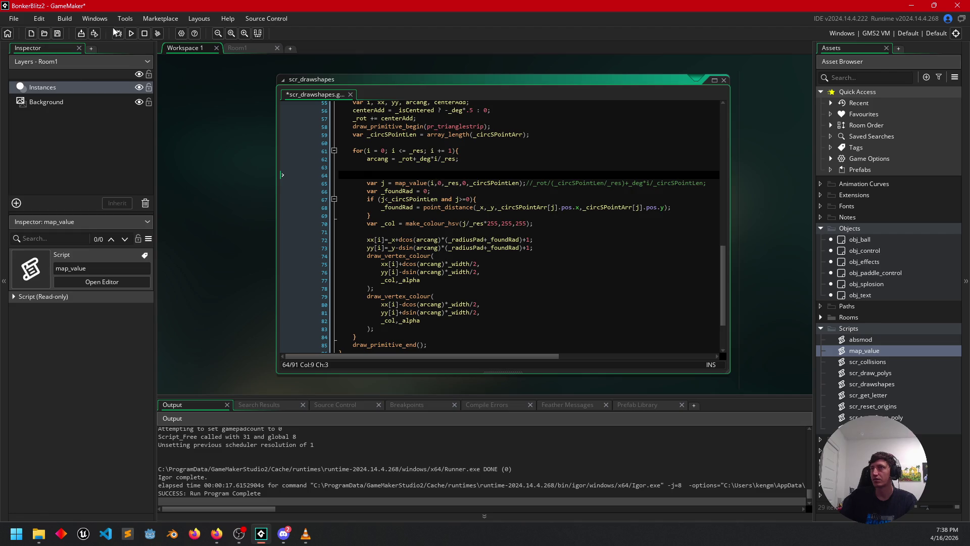
left_click(129, 34)
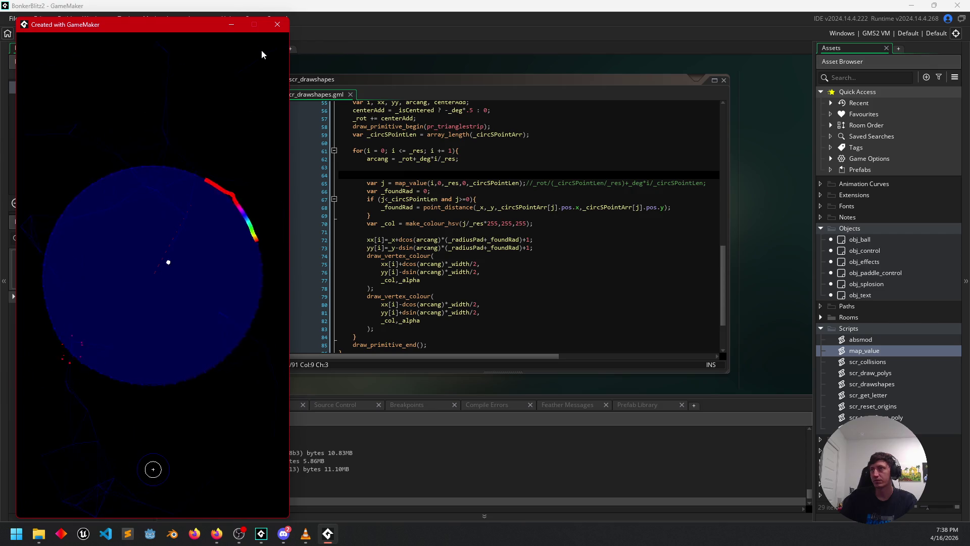
left_click(278, 26)
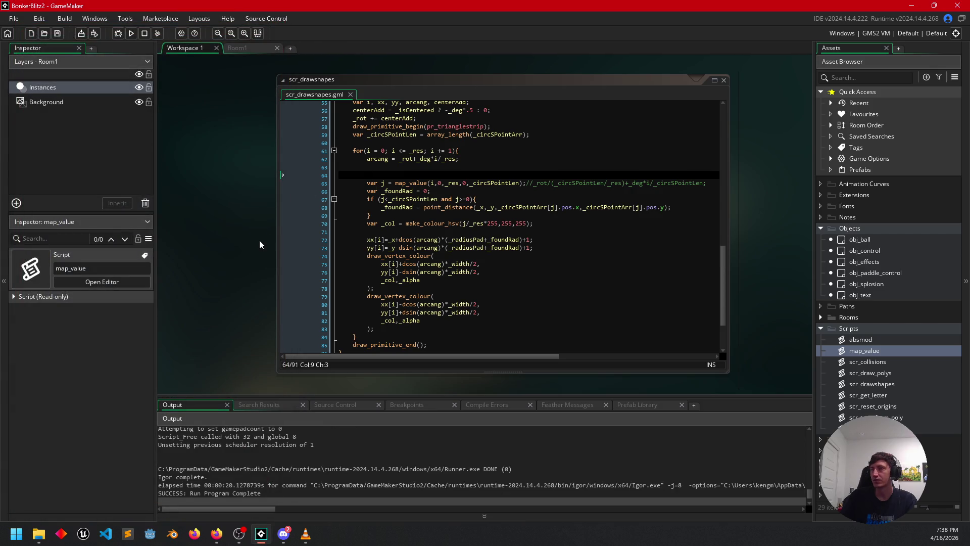
left_click(493, 187)
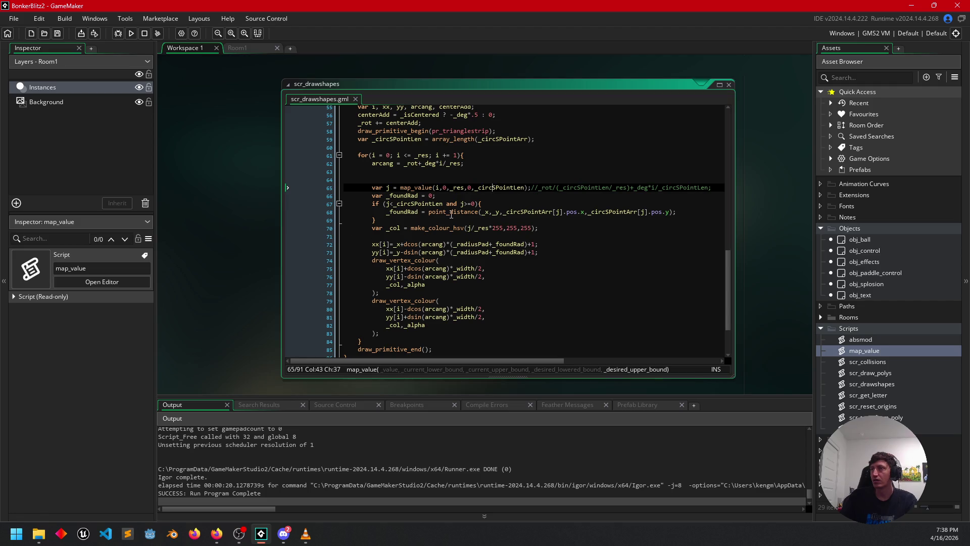
left_click(389, 187)
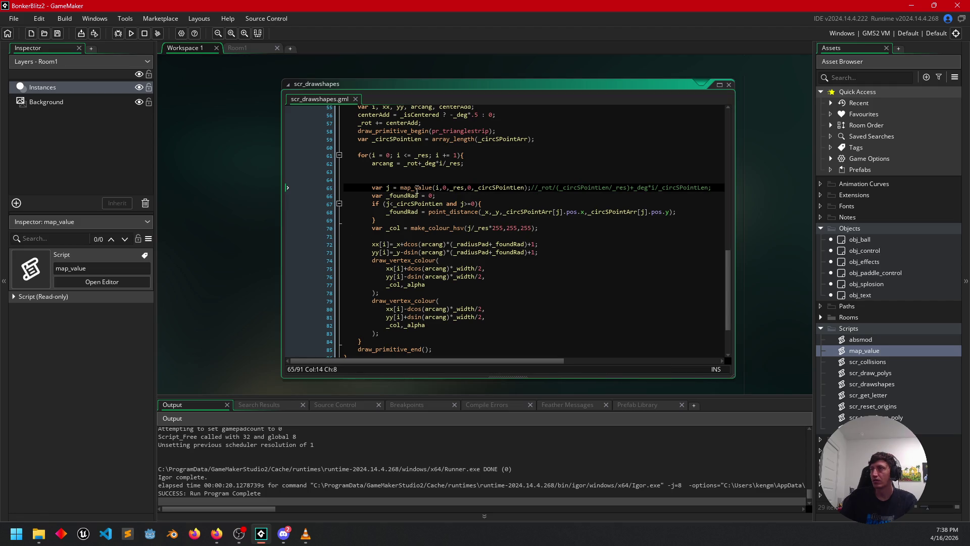
left_click(401, 187)
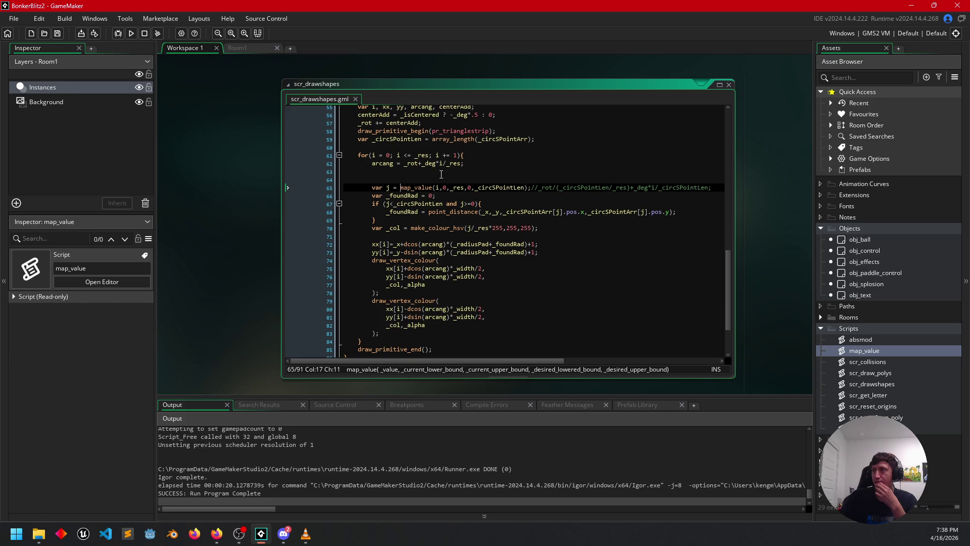
double_click(388, 164)
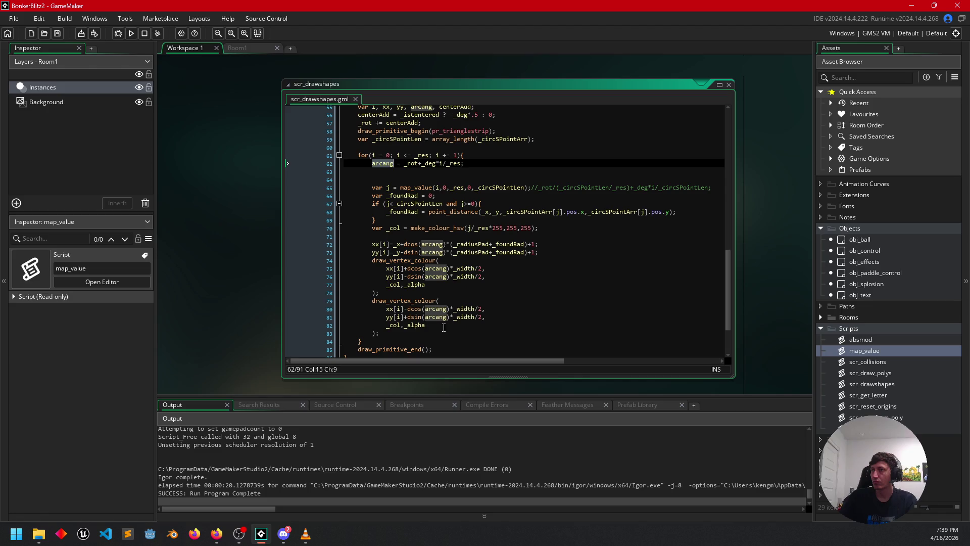
Swap the _res divisor in line 70's hue for _circSPointLen via autocomplete.
left_click(475, 228)
left_click_drag(490, 228, 476, 228)
key("BackSpace")
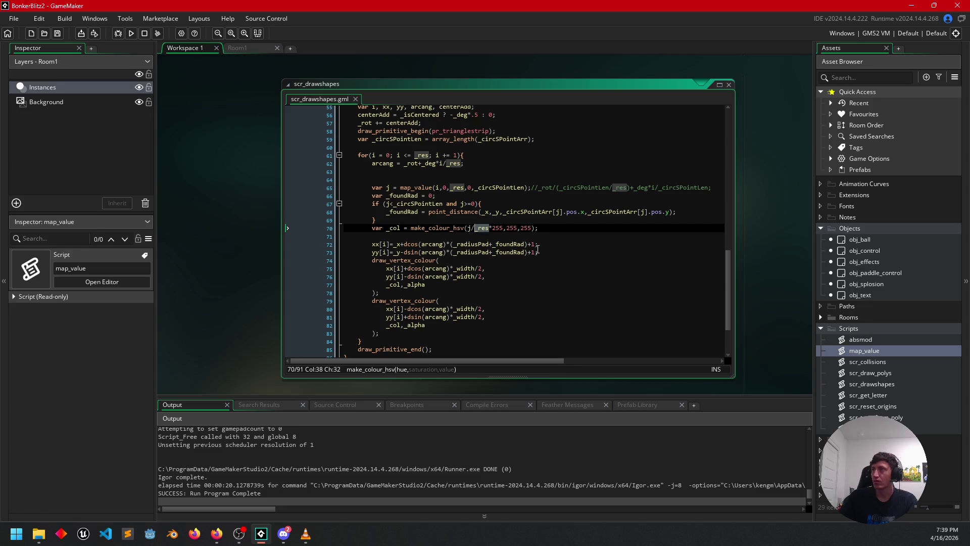
key("BackSpace")
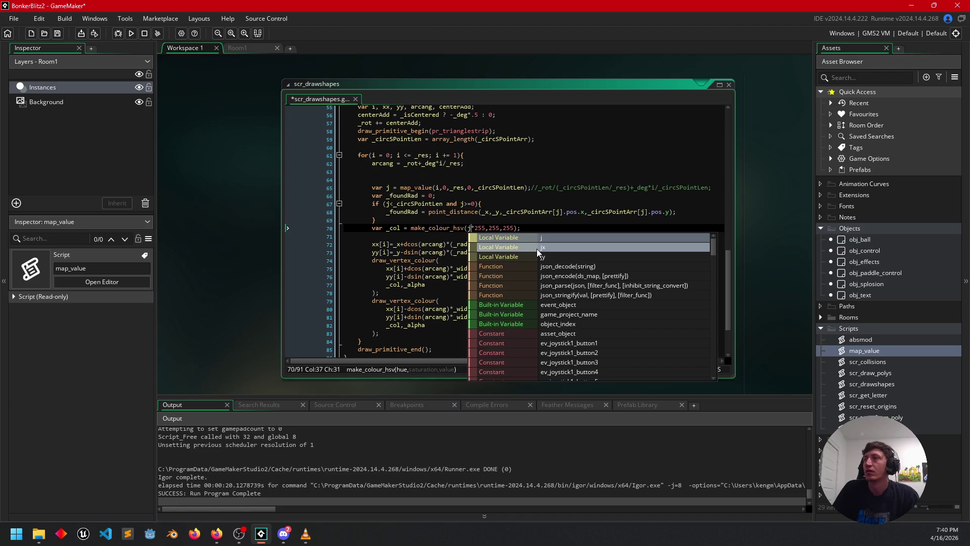
type("/_")
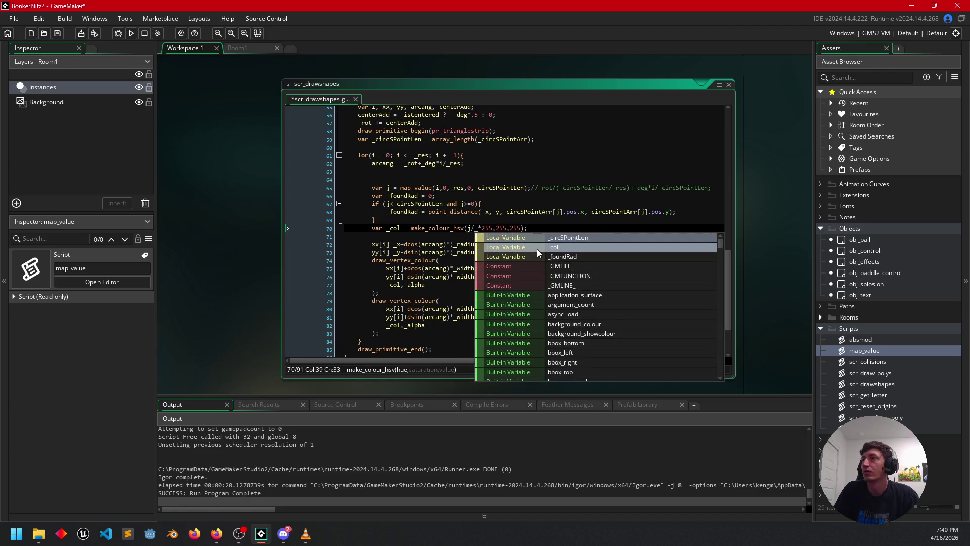
type("c")
key("Return")
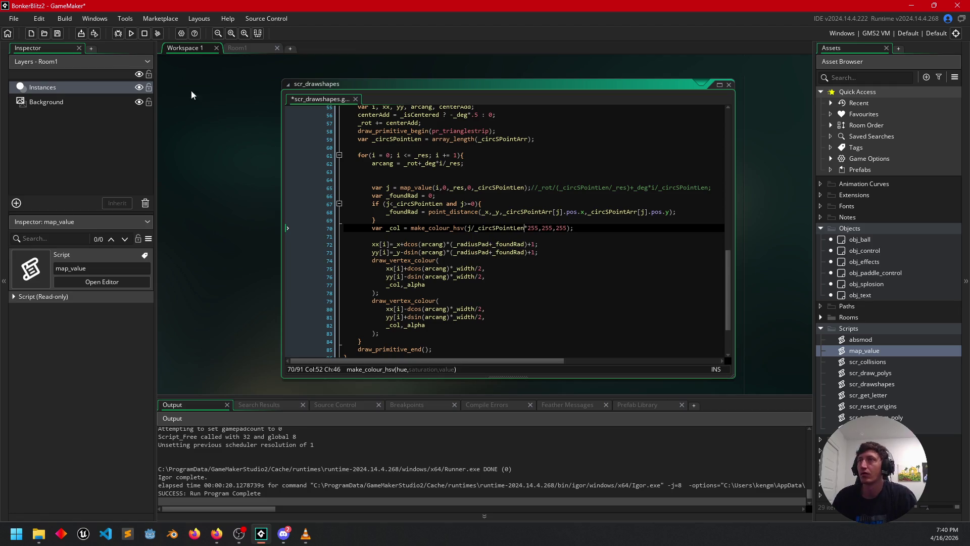
Run the game to check the arc colours, then close it.
left_click(133, 34)
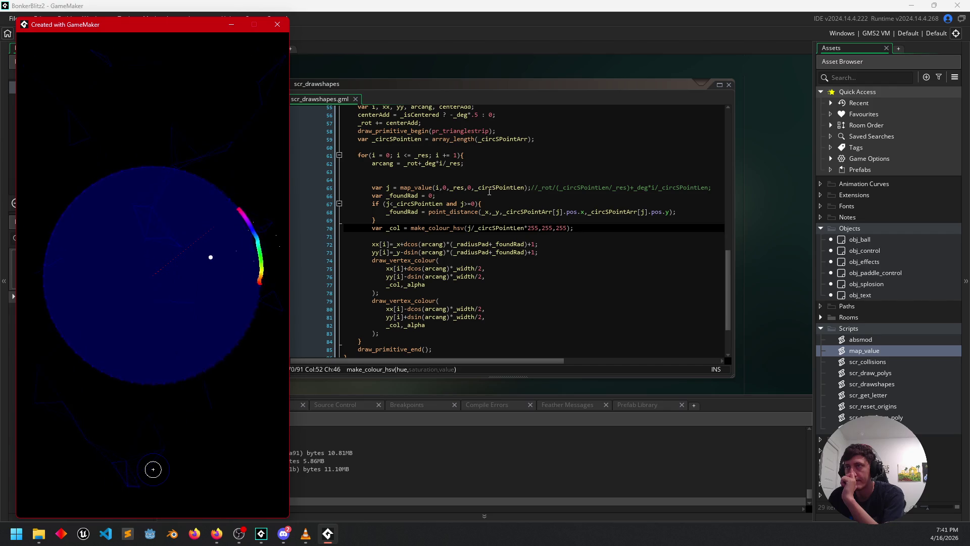
key("Escape")
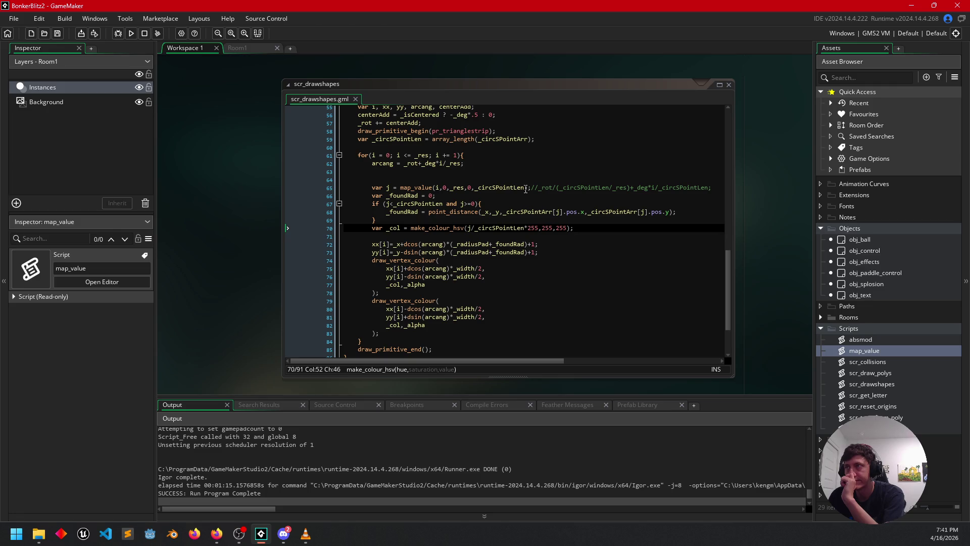
left_click(525, 188)
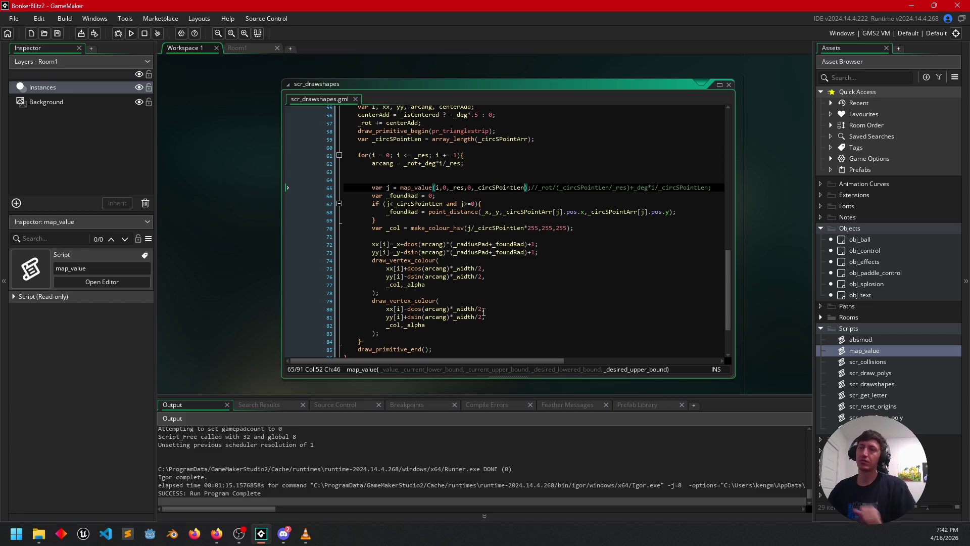
mouse_move(46, 534)
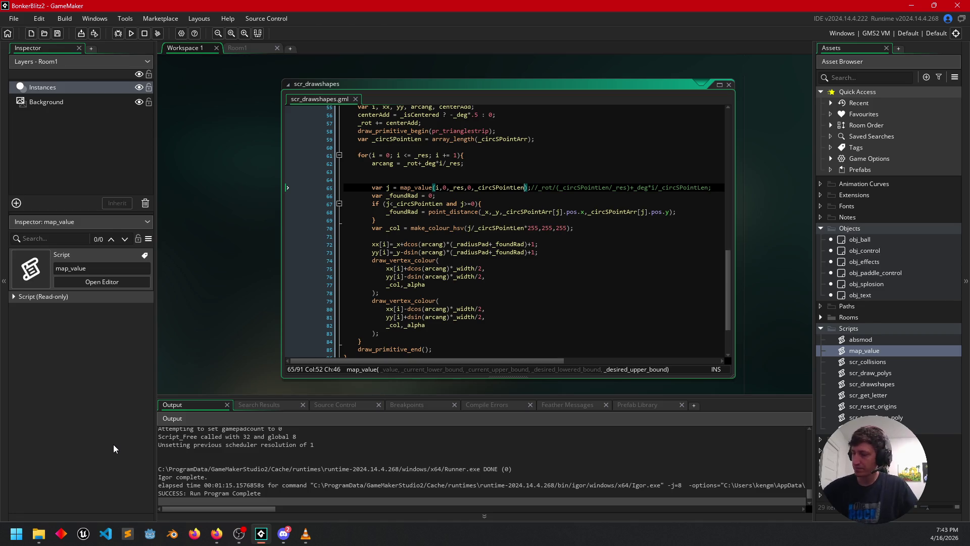
Search Windows for 'msp' to bring up Paint as the best match.
left_click(16, 534)
type("m")
key("BackSpace")
type("msp")
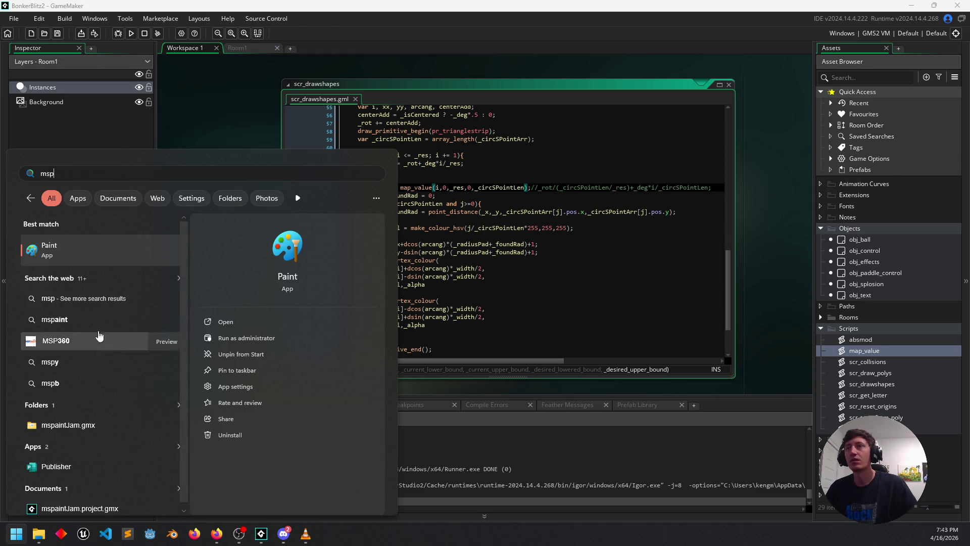
key("Escape")
key("Escape")
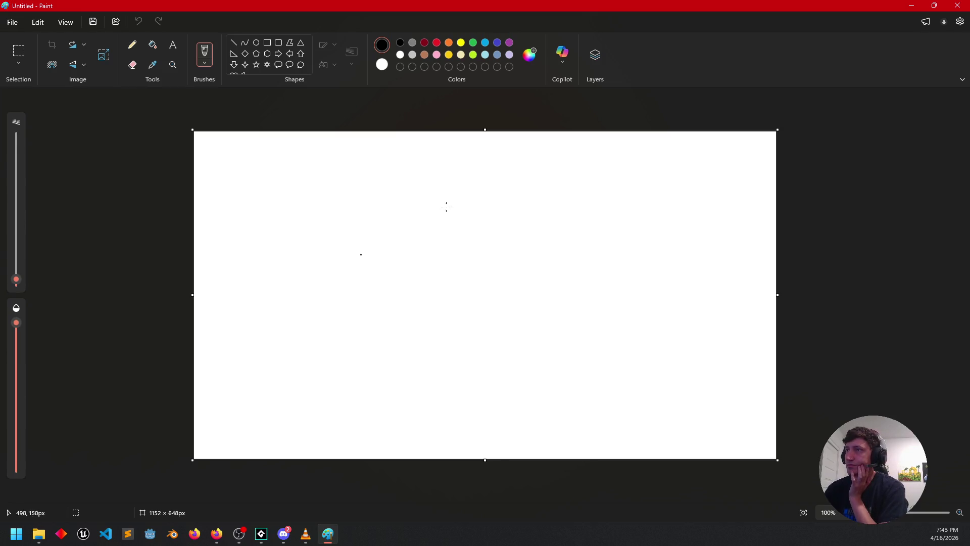
Sketch a freehand circle crossed by vertical and horizontal axis lines, undoing the stray arc.
mouse_move(449, 208)
left_mouse_down()
mouse_move(399, 257)
mouse_move(488, 221)
mouse_move(444, 208)
left_mouse_up()
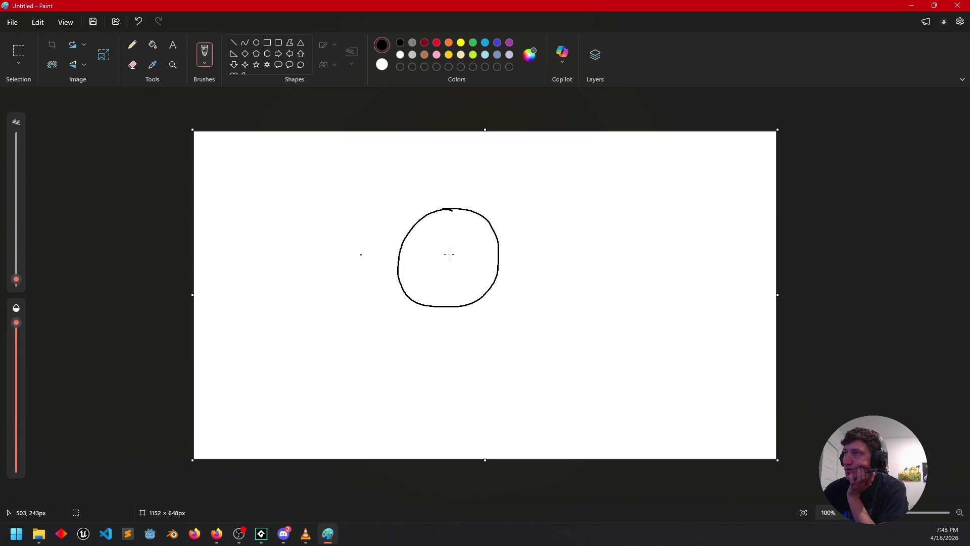
left_click_drag(451, 197, 442, 318)
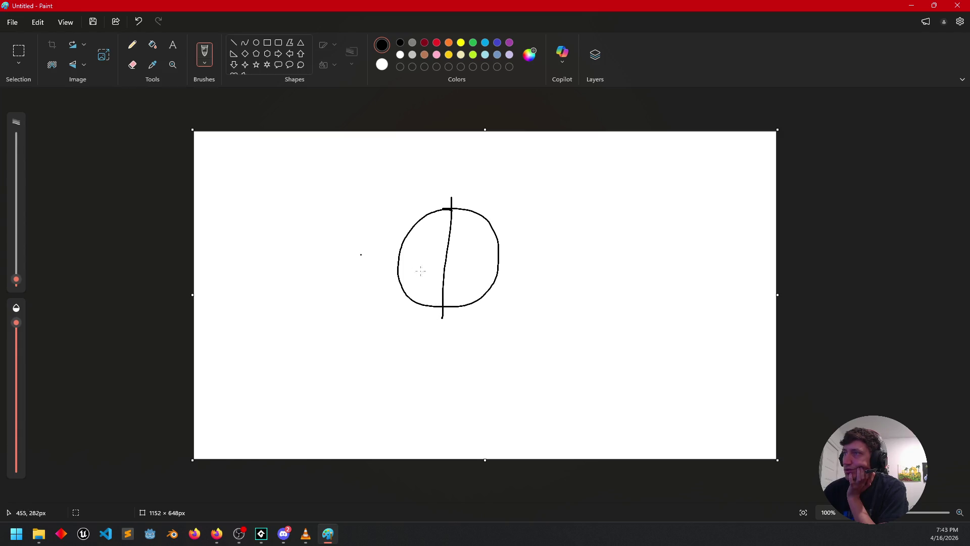
left_click_drag(376, 255, 512, 258)
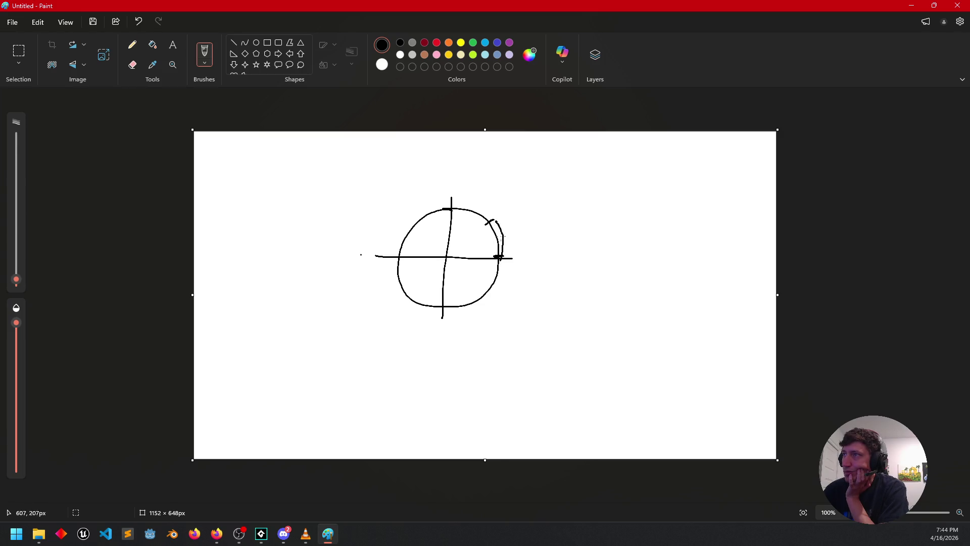
key("ctrl+z")
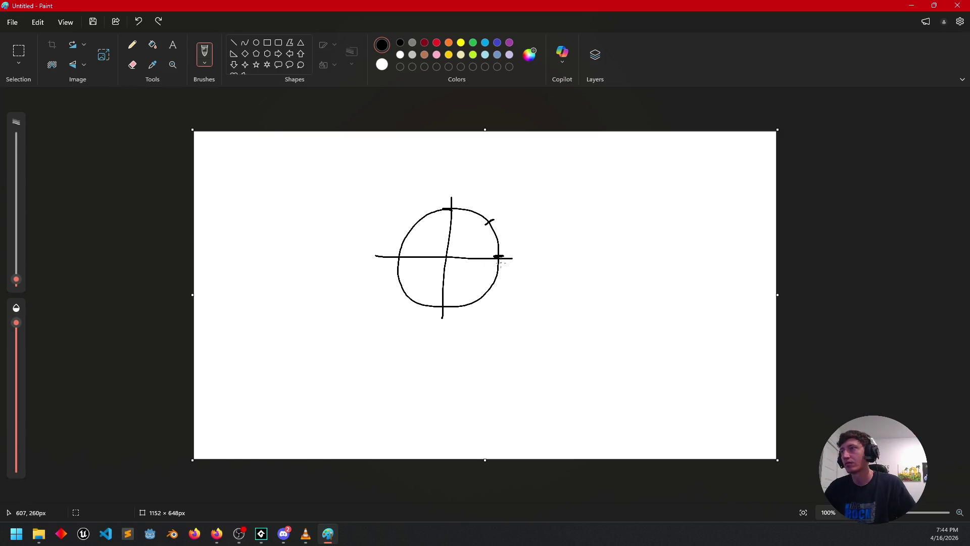
Draw an arc from the circle's top-right tick down to the horizontal axis, redrawing until it fits.
scroll(500, 261, "up", 5)
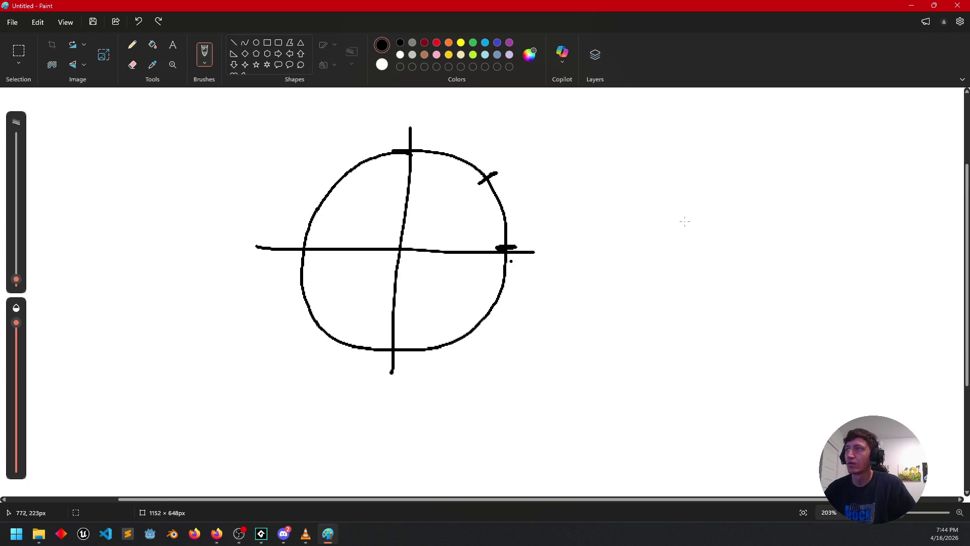
left_click_drag(499, 173, 527, 256)
key("ctrl+z")
left_click_drag(498, 172, 506, 248)
key("ctrl+z")
left_click_drag(500, 170, 518, 245)
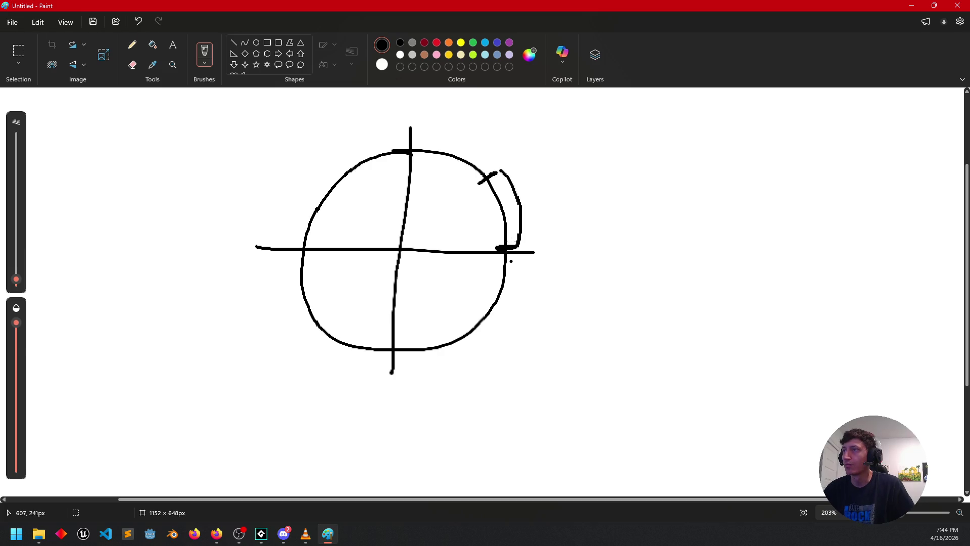
key("ctrl+z")
left_click_drag(495, 174, 514, 247)
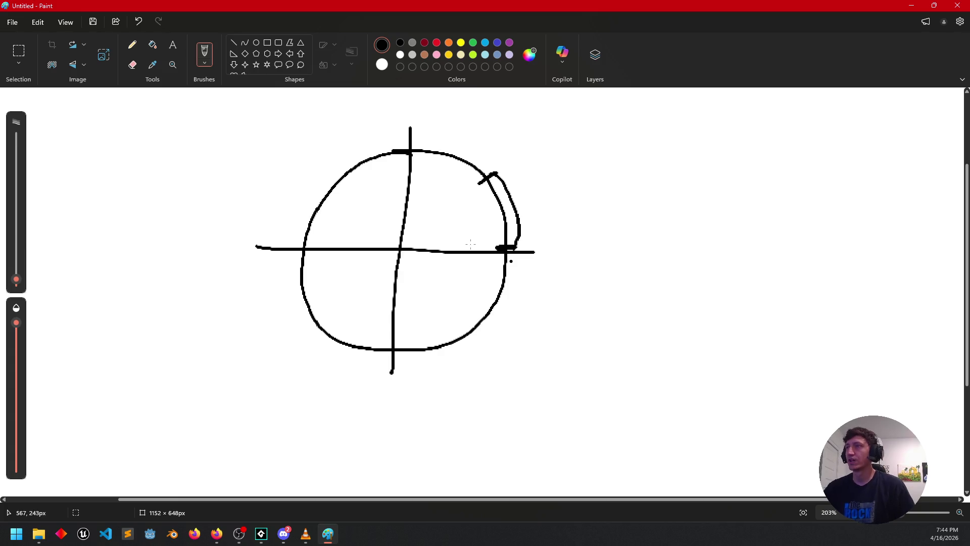
Undo the trial strokes, add a dot right of the circle, and restore the lower-left tick.
left_click_drag(459, 268, 470, 277)
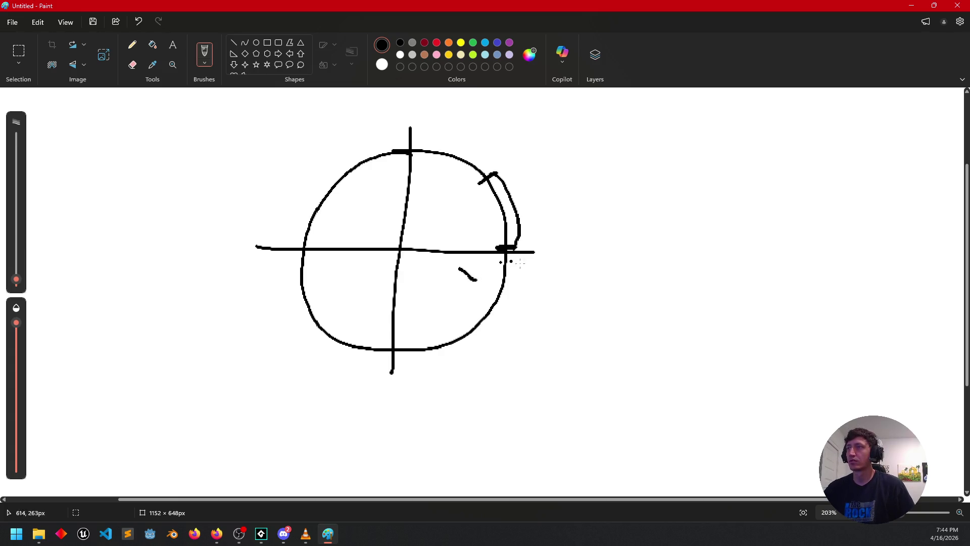
key("ctrl+z")
key("ctrl+z")
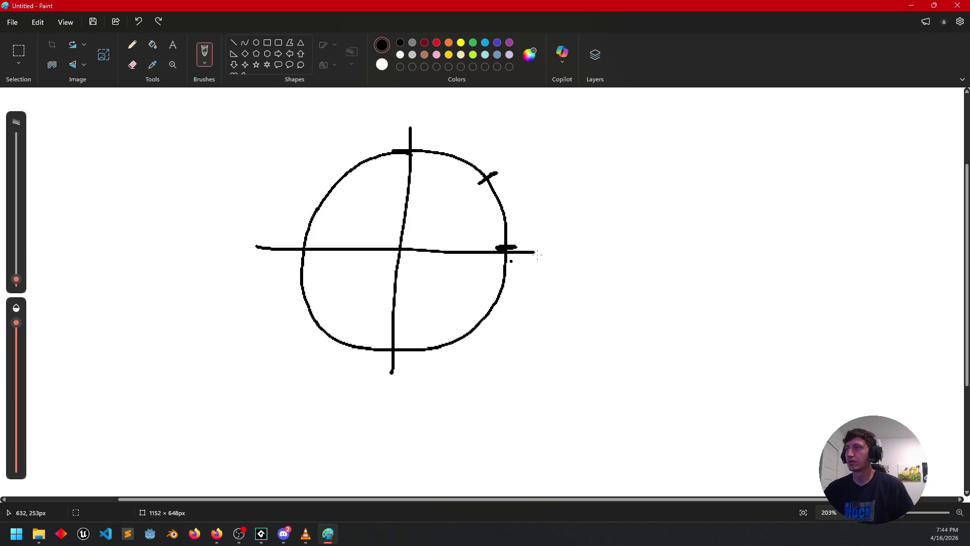
left_click_drag(495, 170, 518, 237)
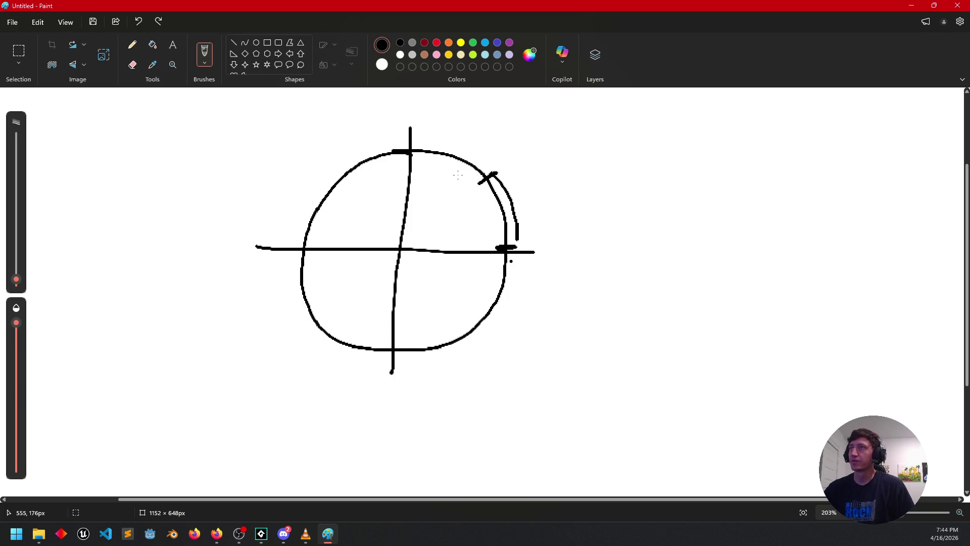
mouse_move(503, 299)
left_mouse_down()
mouse_move(428, 291)
mouse_move(496, 331)
mouse_move(531, 327)
left_mouse_up()
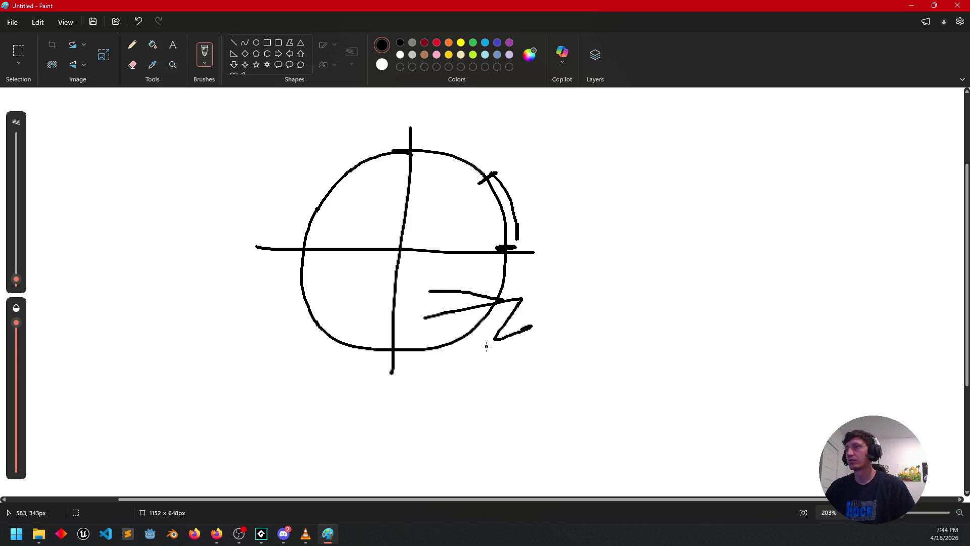
key("ctrl+z")
key("ctrl+z")
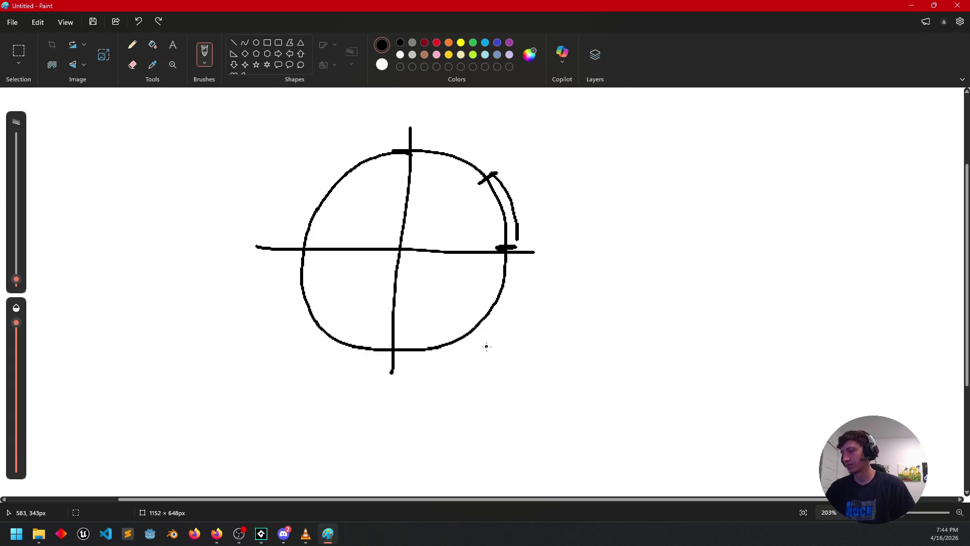
left_click(495, 357)
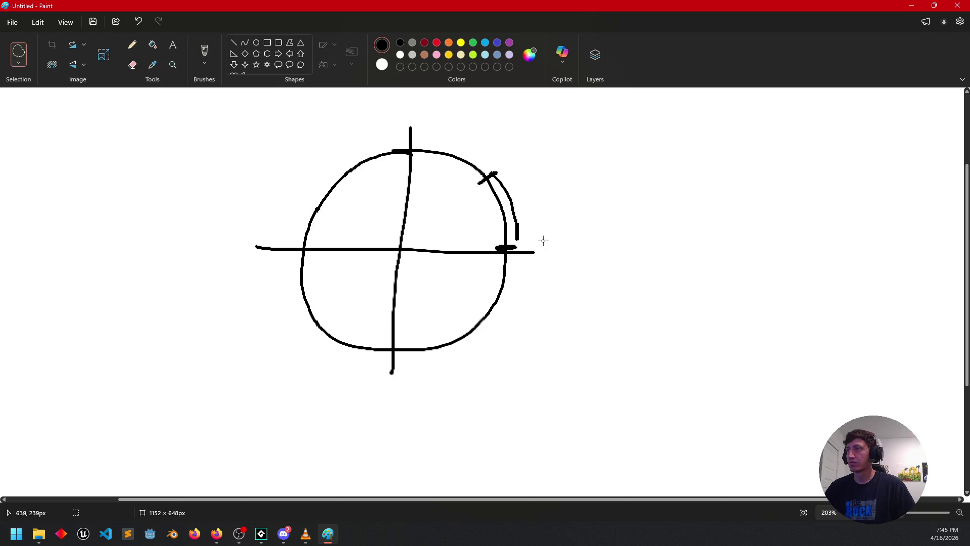
key("ctrl+z")
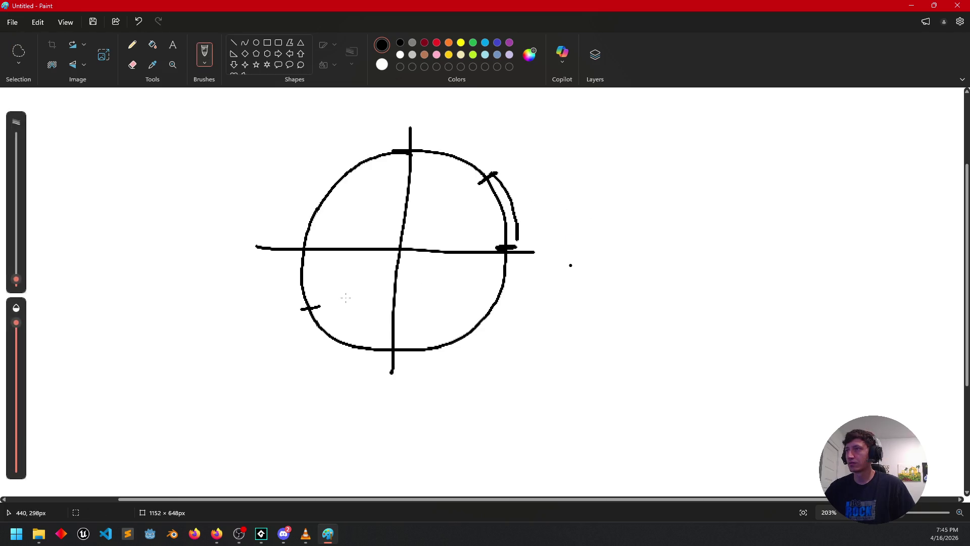
Draw a small '<' mark inside the circle's lower-left quarter.
scroll(510, 286, "up", 1)
scroll(510, 286, "down", 2)
scroll(510, 286, "up", 3)
scroll(509, 286, "down", 4)
scroll(509, 286, "up", 3)
left_click_drag(375, 293, 374, 301)
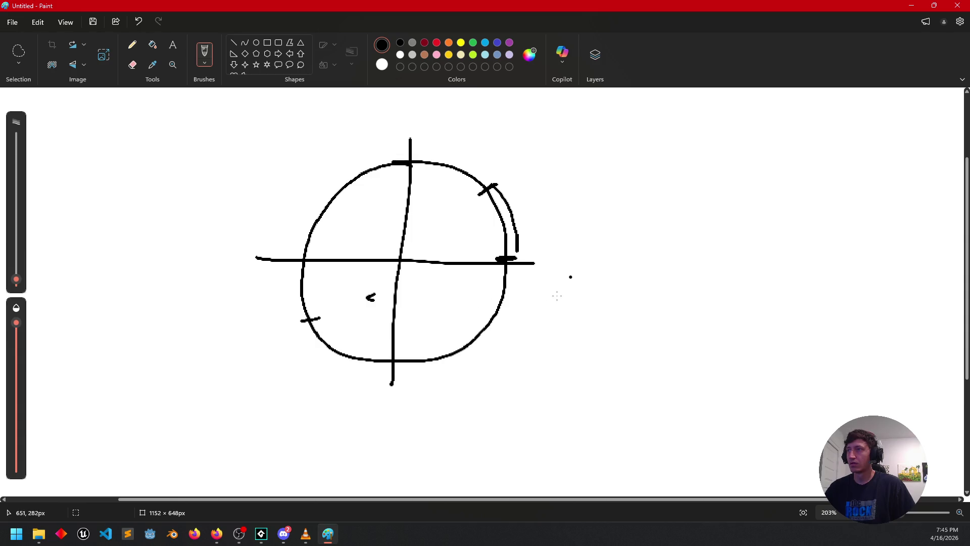
scroll(556, 294, "down", 3)
scroll(551, 292, "up", 2)
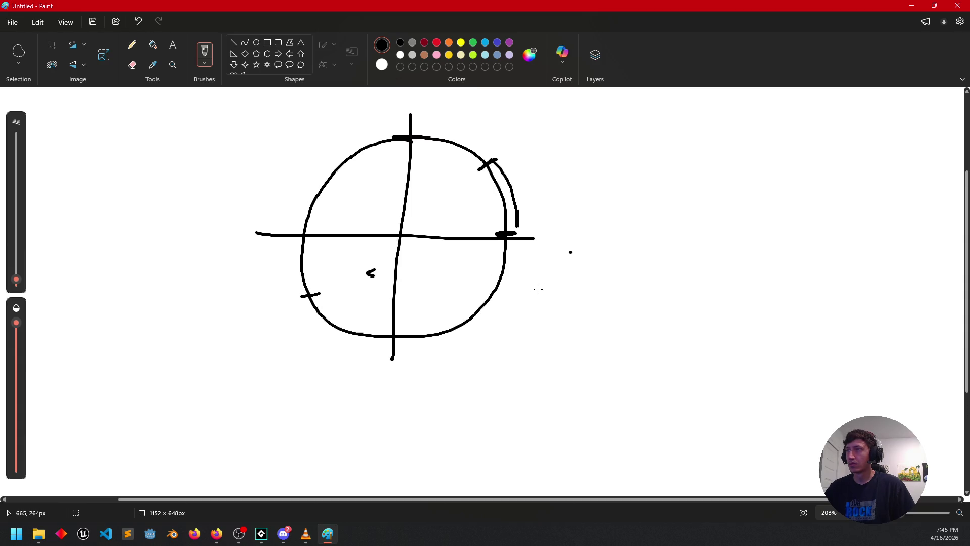
scroll(537, 273, "down", 1)
scroll(546, 269, "up", 2, "ctrl")
scroll(547, 269, "down", 3, "ctrl")
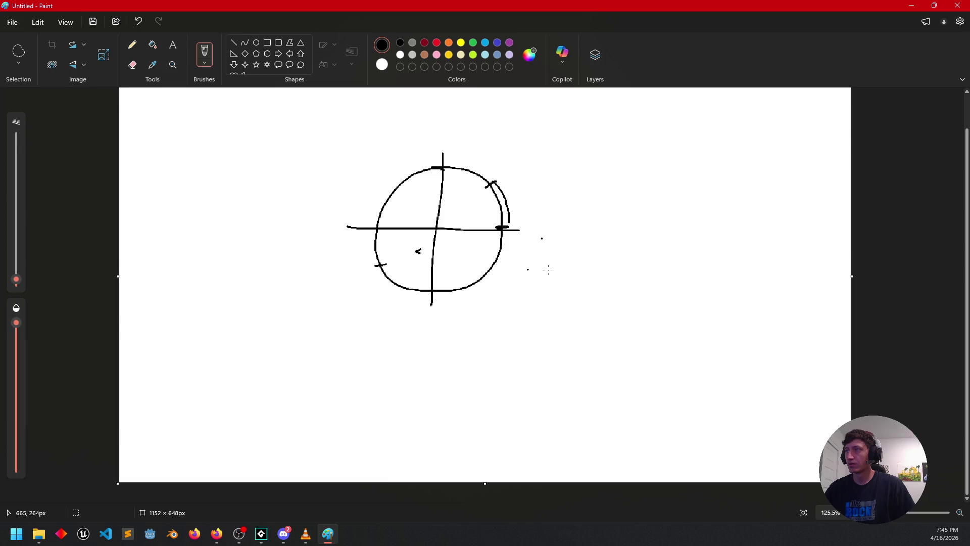
scroll(548, 270, "up", 3, "ctrl")
Draw a trial curve right of the circle, then erase it with the Eraser.
mouse_move(505, 406)
left_mouse_down()
mouse_move(534, 284)
mouse_move(555, 273)
left_mouse_up()
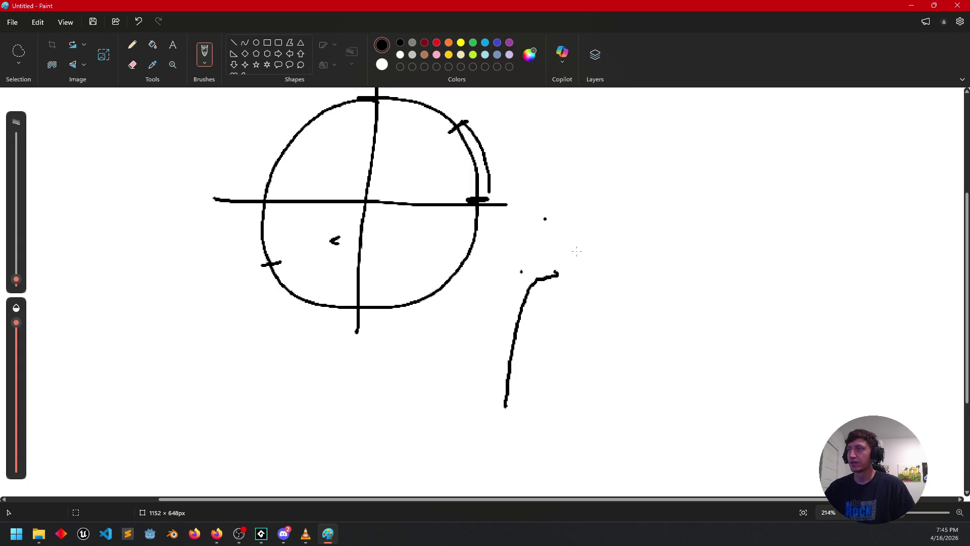
scroll(577, 251, "up", 3)
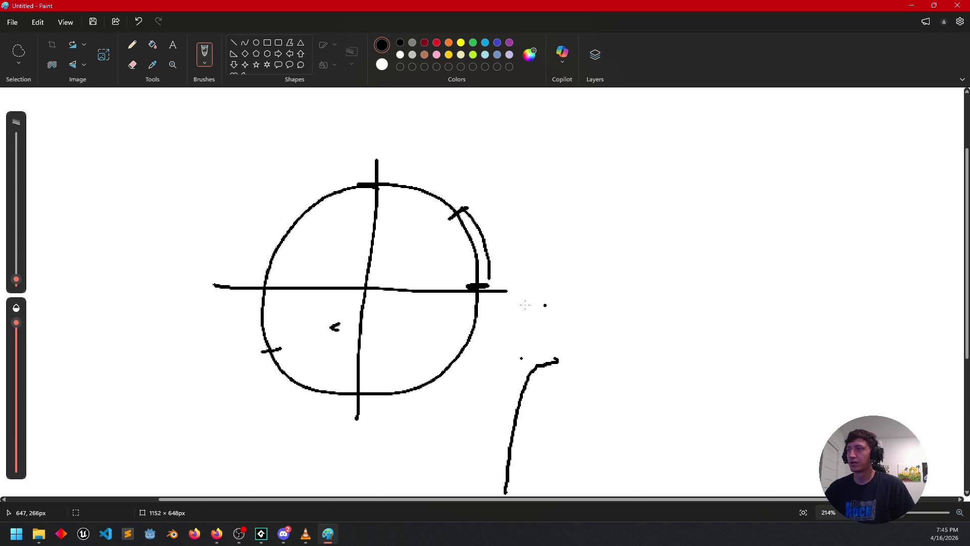
mouse_move(559, 360)
left_mouse_down()
mouse_move(523, 366)
mouse_move(509, 456)
left_mouse_up()
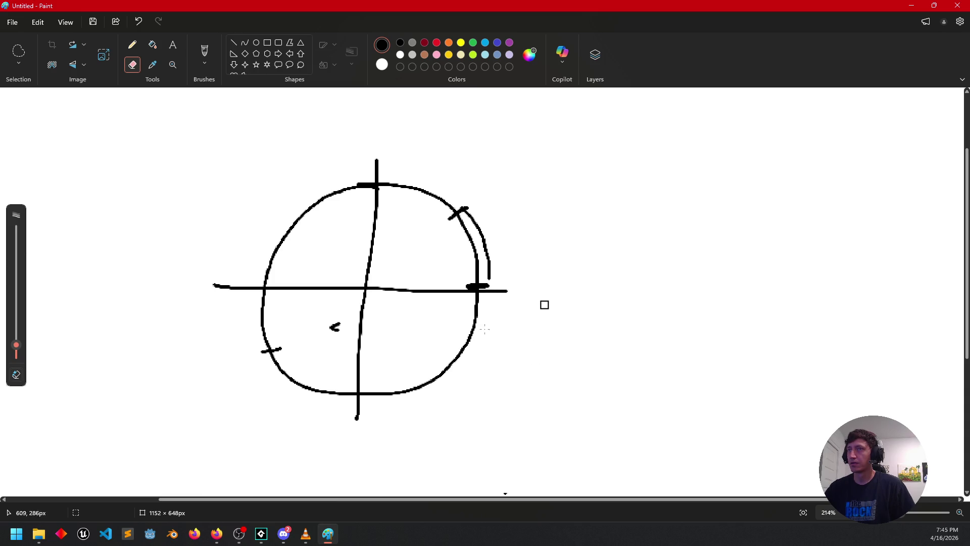
Switch to the Pencil tool and check the variable name in the GameMaker code.
key("f")
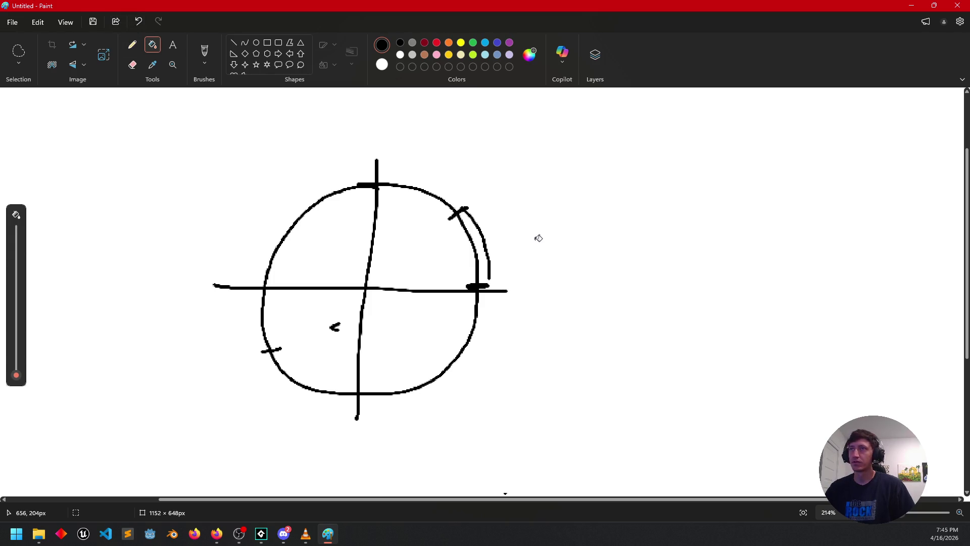
key("p")
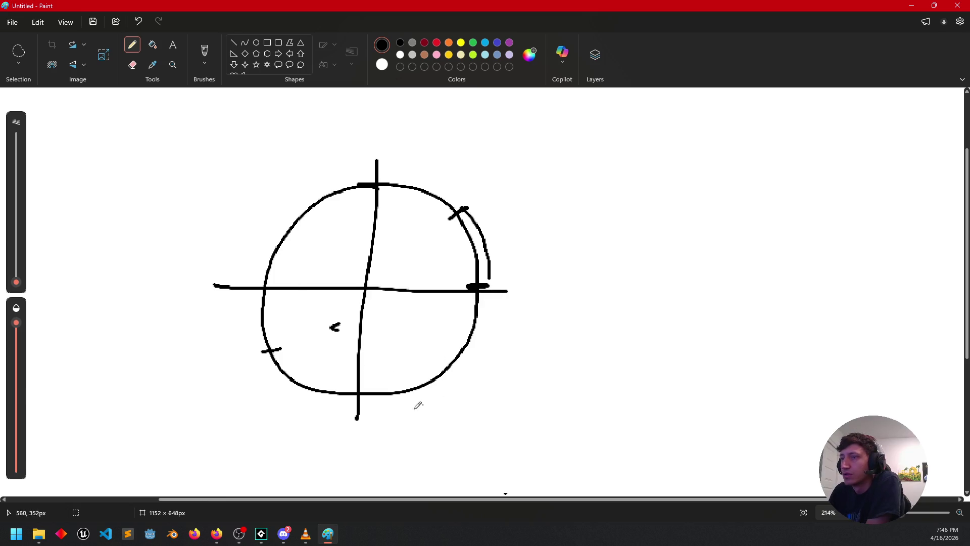
left_click(261, 534)
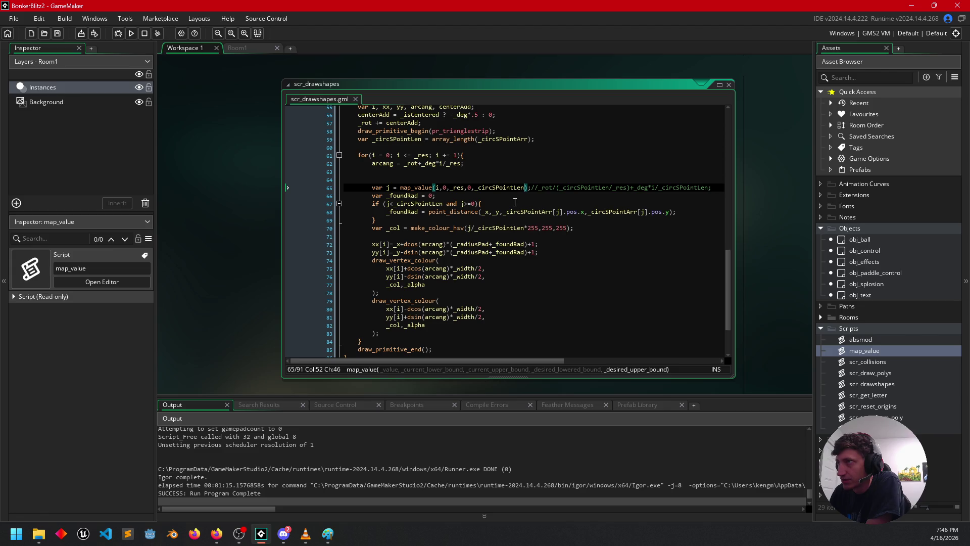
left_click(328, 534)
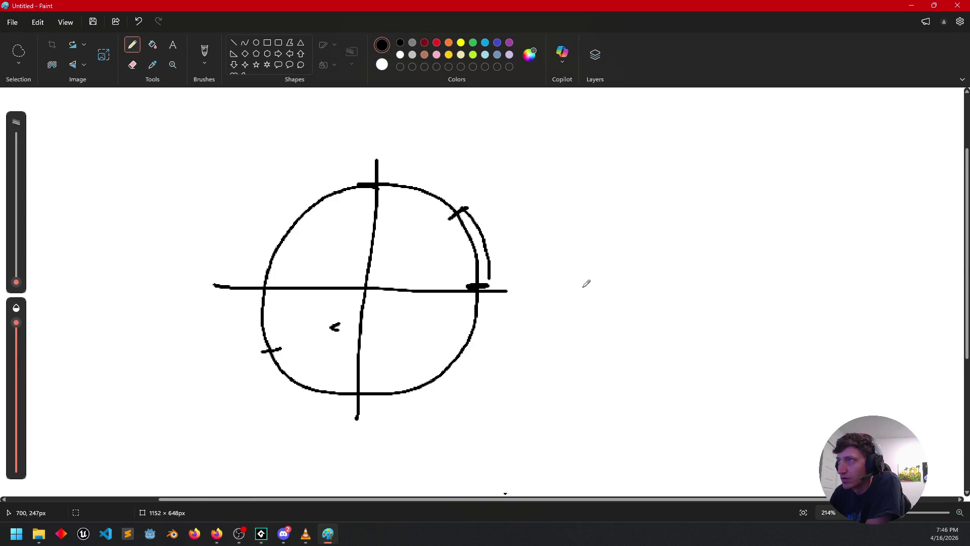
Handwrite 'circS' to the right of the circle sketch.
mouse_move(592, 228)
left_mouse_down()
mouse_move(593, 241)
mouse_move(624, 230)
mouse_move(635, 244)
mouse_move(652, 237)
mouse_move(638, 242)
left_mouse_up()
left_click(601, 215)
mouse_move(663, 219)
left_mouse_down()
mouse_move(663, 229)
mouse_move(679, 217)
mouse_move(673, 232)
mouse_move(710, 238)
mouse_move(717, 228)
mouse_move(773, 247)
left_mouse_up()
Add the leading underscore and retrace '_circSPointLen' in bold with a 6 px pencil.
left_click_drag(572, 243, 558, 243)
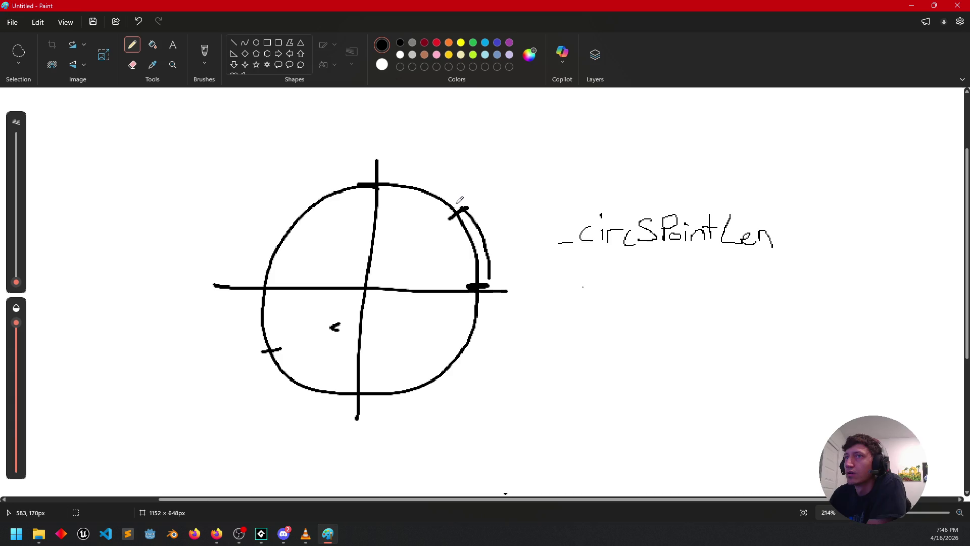
mouse_move(16, 282)
left_mouse_down()
mouse_move(14, 243)
mouse_move(16, 281)
left_mouse_up()
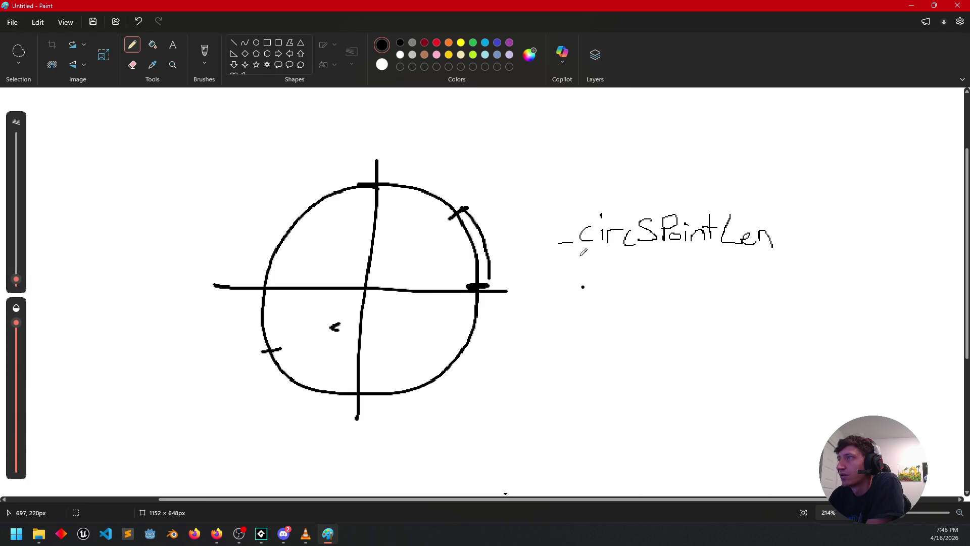
mouse_move(558, 242)
left_mouse_down()
mouse_move(622, 228)
mouse_move(624, 240)
mouse_move(643, 247)
mouse_move(639, 223)
mouse_move(668, 243)
mouse_move(662, 212)
mouse_move(685, 238)
mouse_move(711, 227)
mouse_move(711, 240)
mouse_move(713, 224)
left_mouse_up()
left_click(602, 215)
left_click(686, 222)
mouse_move(732, 209)
left_mouse_down()
mouse_move(743, 238)
mouse_move(749, 231)
mouse_move(773, 245)
left_mouse_up()
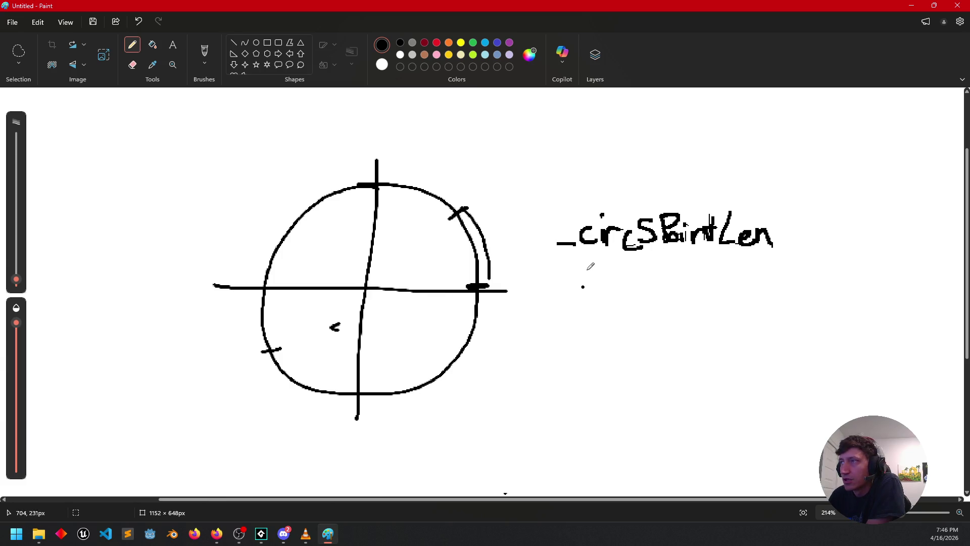
Write '_res' below and draw arrows from both labels to the circle's arcs.
left_click_drag(558, 282, 579, 279)
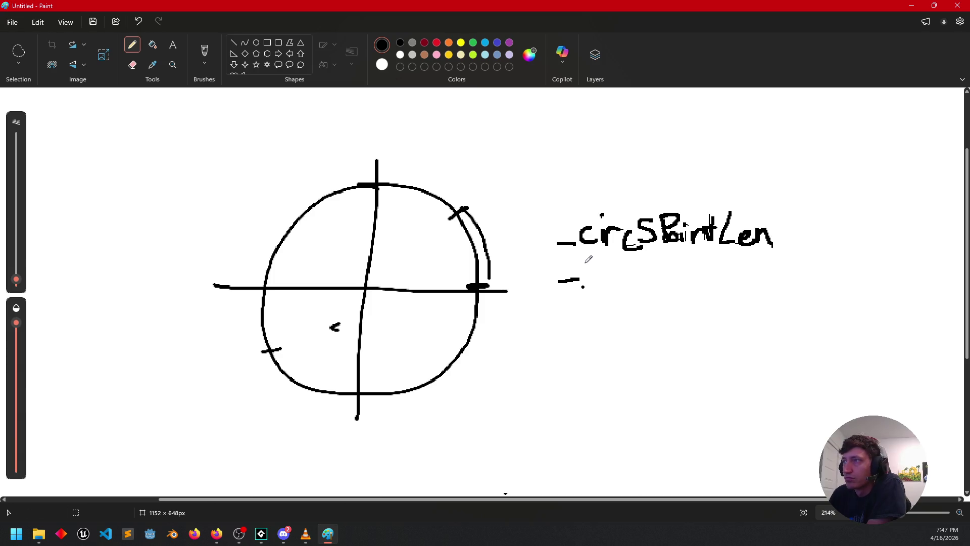
mouse_move(582, 263)
left_mouse_down()
mouse_move(600, 263)
mouse_move(617, 280)
left_mouse_up()
left_click(604, 275)
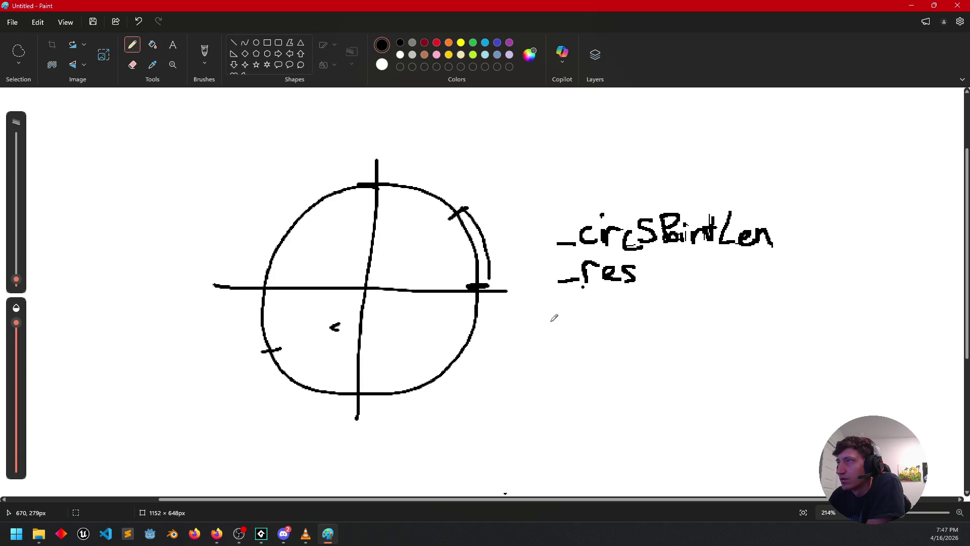
mouse_move(550, 273)
left_mouse_down()
mouse_move(504, 259)
mouse_move(518, 256)
left_mouse_up()
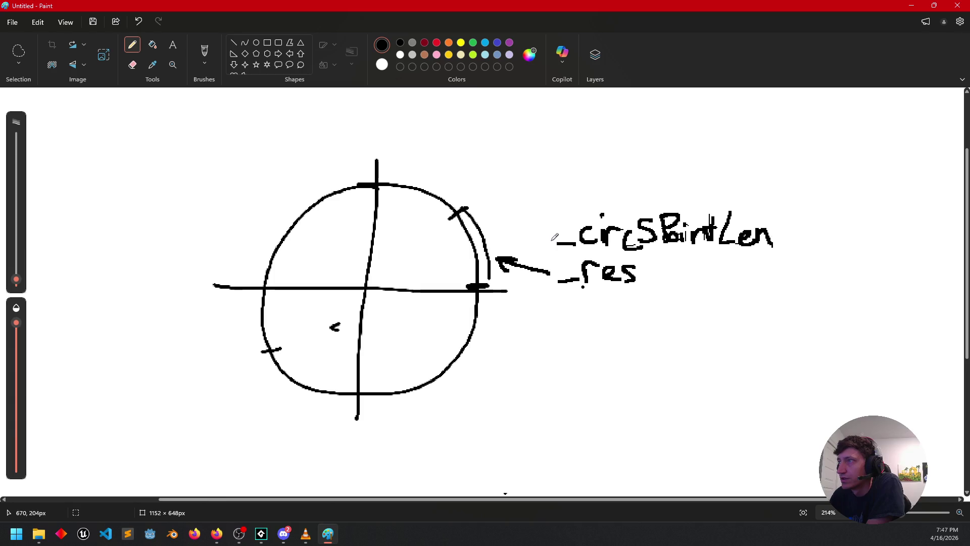
mouse_move(551, 228)
left_mouse_down()
mouse_move(484, 178)
mouse_move(452, 175)
left_mouse_up()
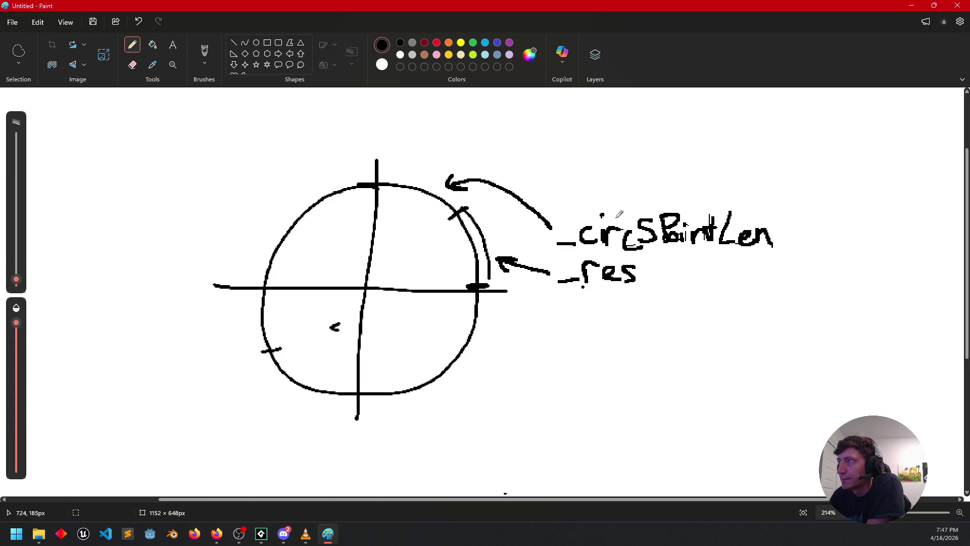
Add the notes '(circleRes)' and '(paddleRes)' beside the labels.
left_click_drag(814, 203, 807, 259)
mouse_move(824, 227)
left_mouse_down()
mouse_move(823, 242)
mouse_move(851, 228)
mouse_move(858, 243)
left_mouse_up()
left_click(825, 220)
mouse_move(870, 214)
left_mouse_down()
mouse_move(870, 242)
mouse_move(916, 245)
left_mouse_up()
left_click_drag(923, 197, 940, 242)
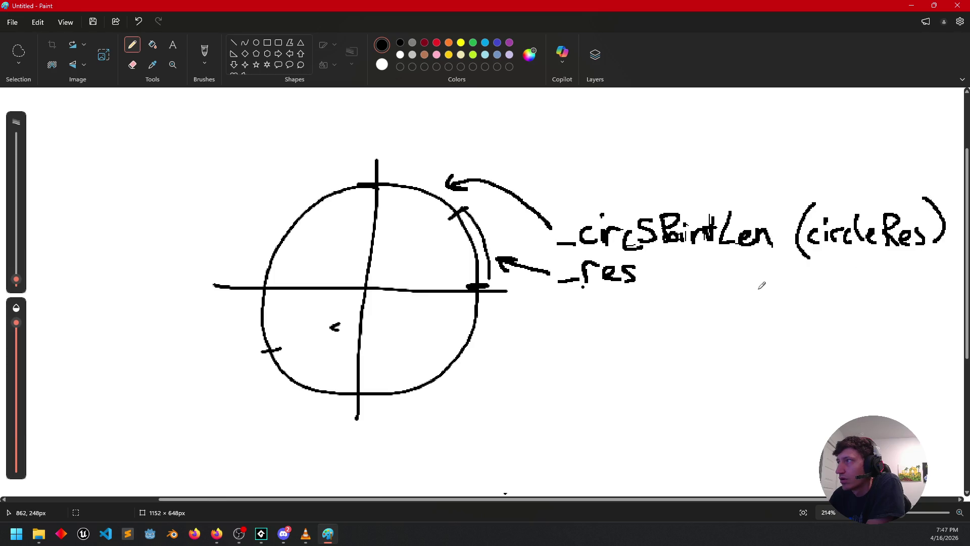
mouse_move(805, 261)
left_mouse_down()
mouse_move(797, 300)
mouse_move(818, 286)
mouse_move(866, 290)
left_mouse_up()
left_click_drag(867, 255, 867, 291)
mouse_move(874, 257)
left_mouse_down()
mouse_move(889, 290)
mouse_move(908, 276)
mouse_move(932, 288)
left_mouse_up()
left_click_drag(937, 250, 938, 300)
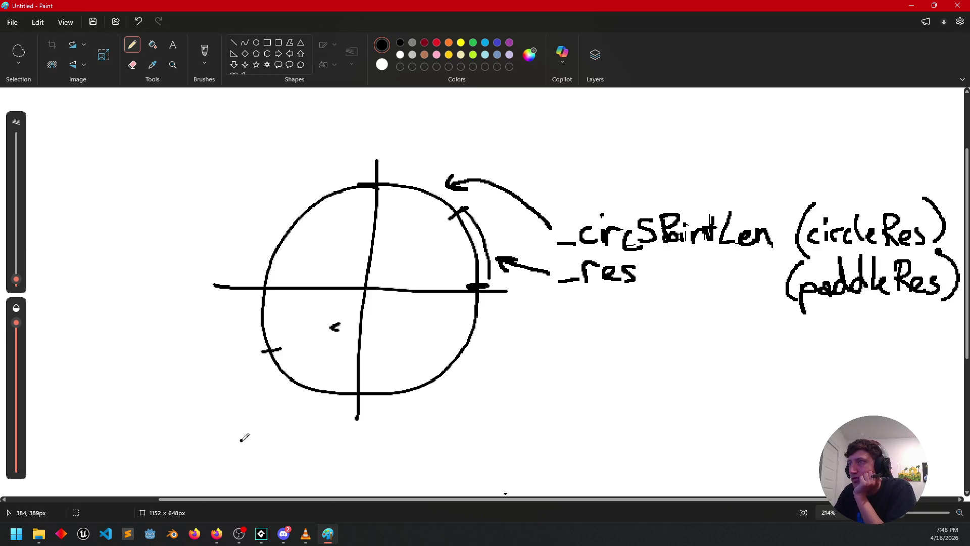
Return to GameMaker and move to line 70's make_colour_hsv hue using _circSPointLen.
left_click(261, 533)
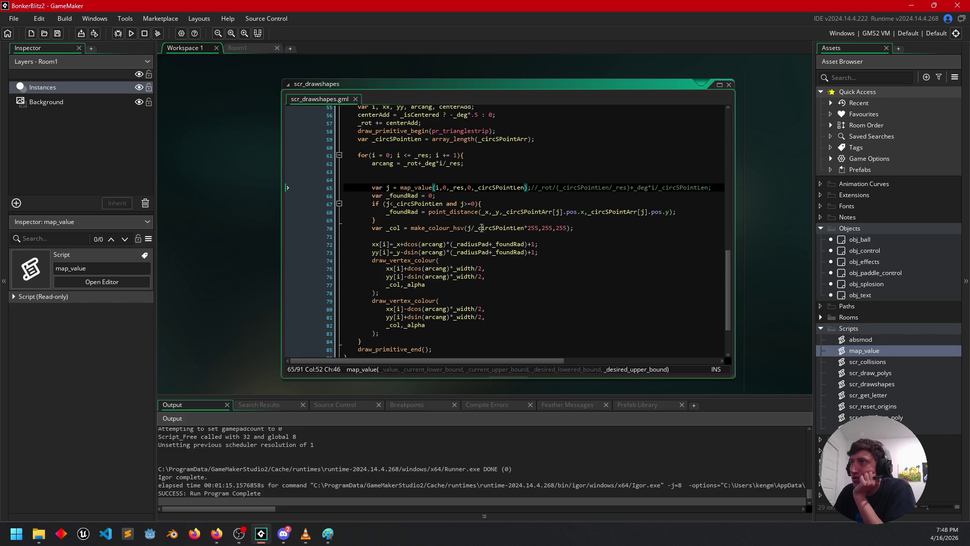
key("Down")
key("Down")
key("Down")
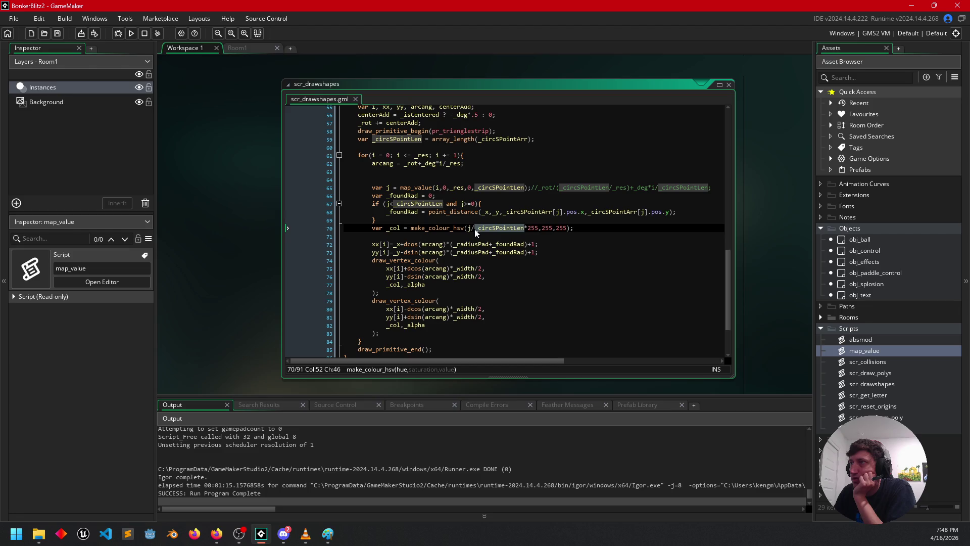
key("Right")
key("Right")
key("Right")
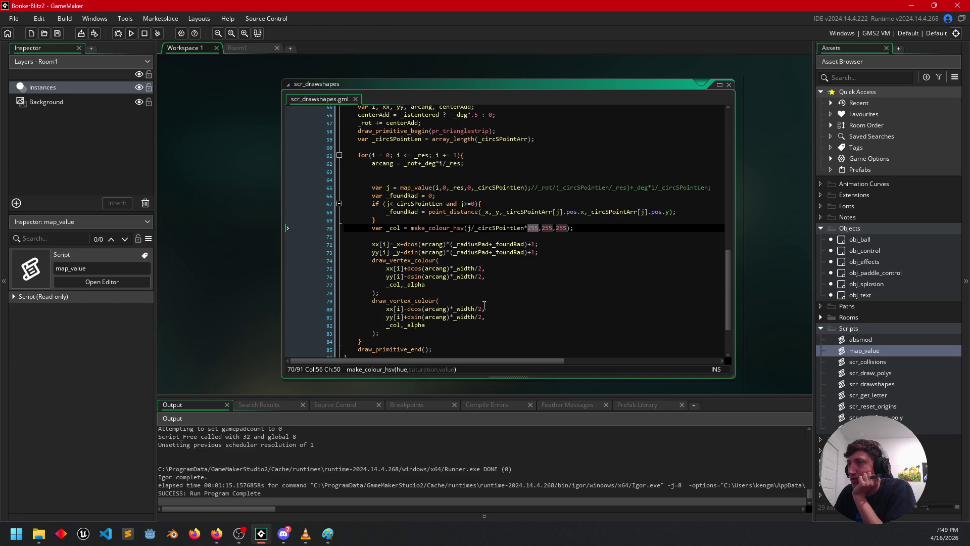
Glance at the Paint diagram, return to GameMaker, and run the game to test it.
left_click(328, 533)
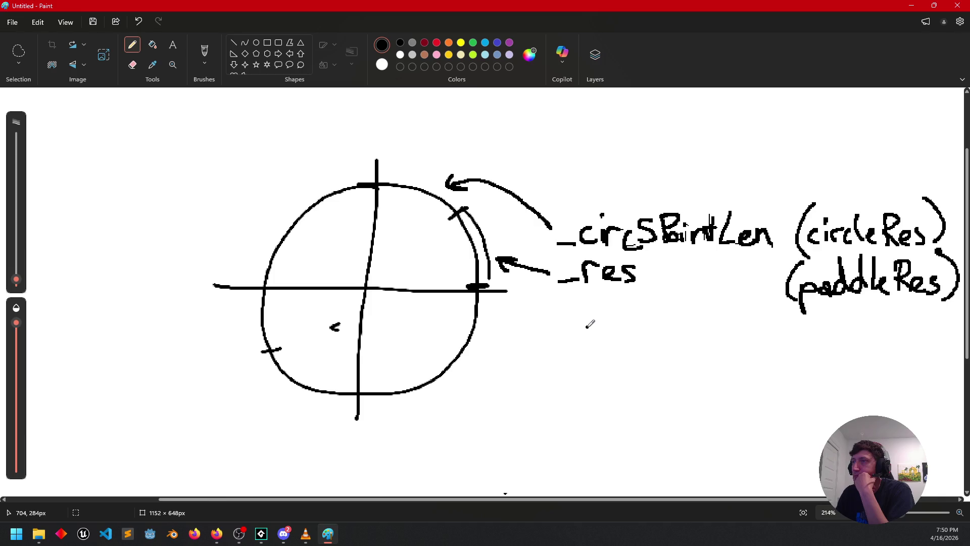
left_click(264, 539)
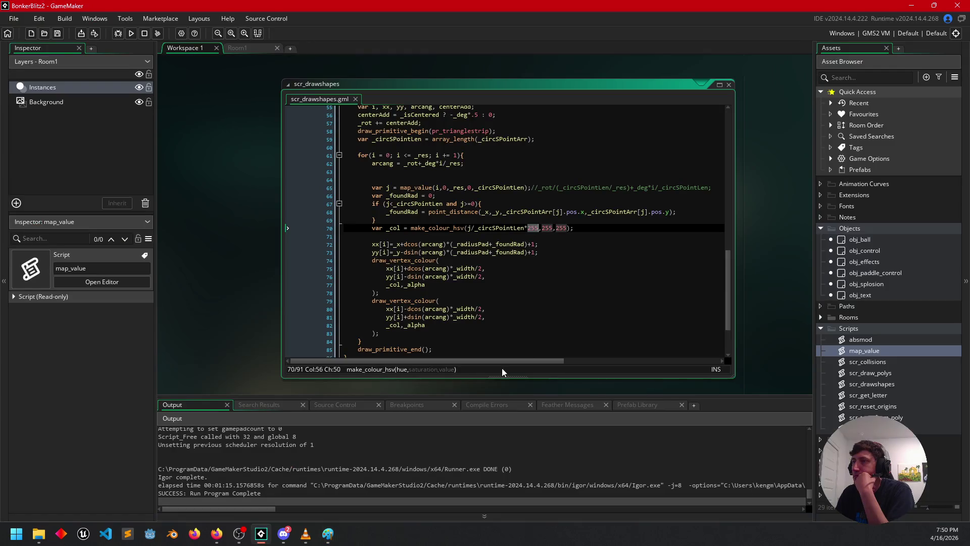
left_click_drag(230, 265, 237, 260)
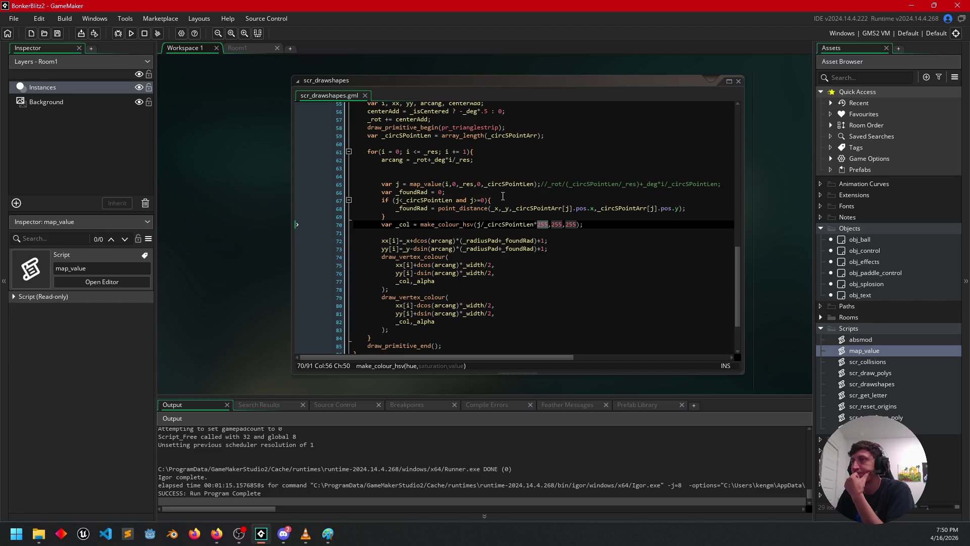
left_click(131, 33)
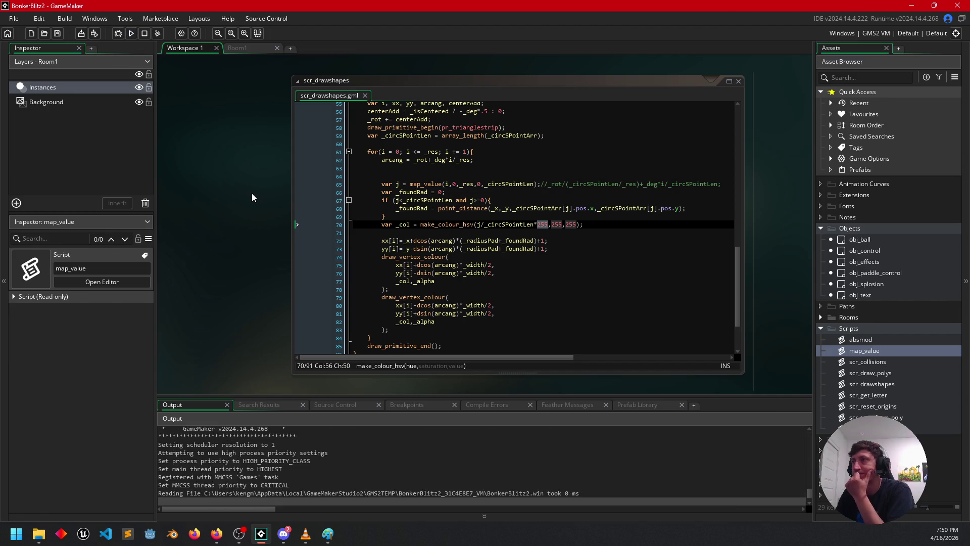
mouse_move(156, 466)
left_mouse_down()
mouse_move(163, 457)
mouse_move(131, 456)
mouse_move(124, 471)
mouse_move(152, 488)
mouse_move(192, 480)
mouse_move(194, 453)
mouse_move(108, 445)
mouse_move(211, 464)
mouse_move(209, 434)
mouse_move(170, 500)
mouse_move(187, 383)
mouse_move(224, 441)
left_mouse_up()
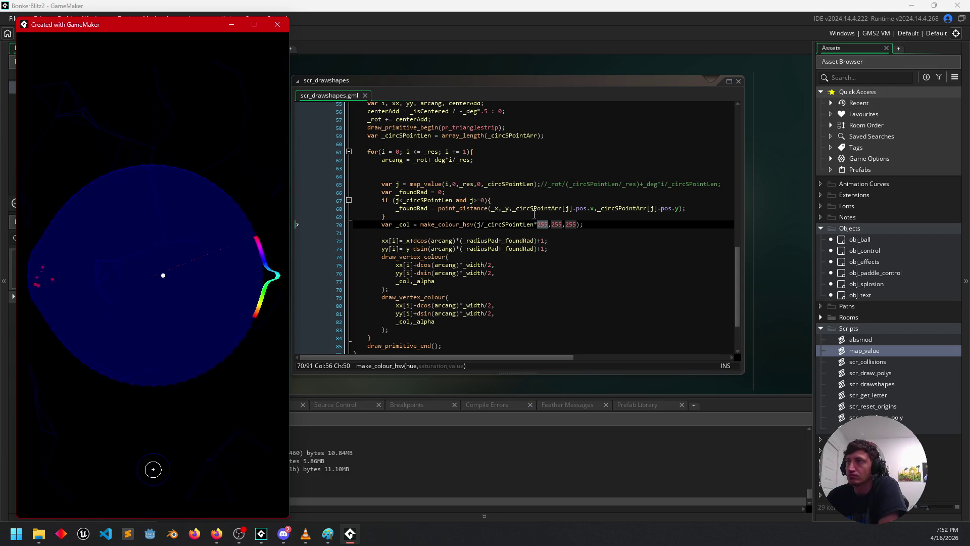
left_click(475, 183)
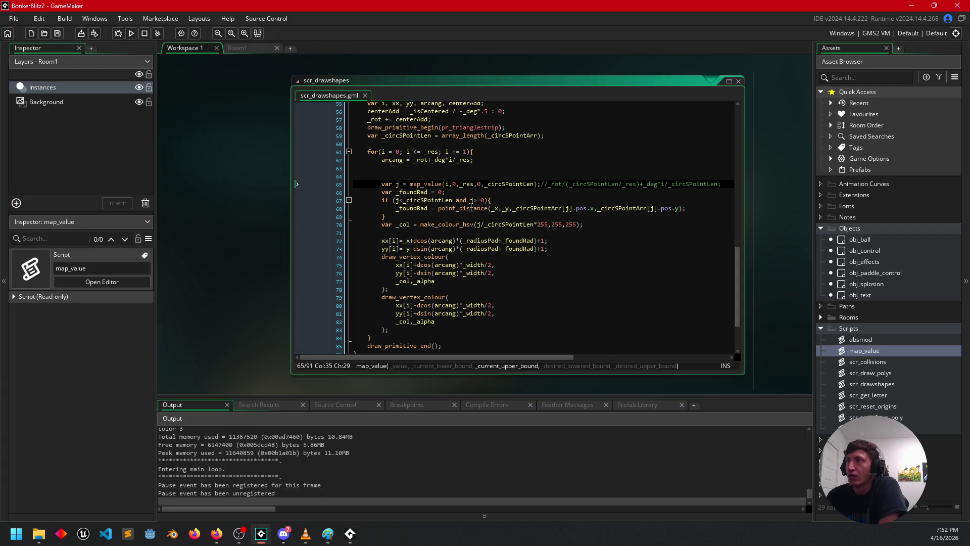
key("alt+Tab")
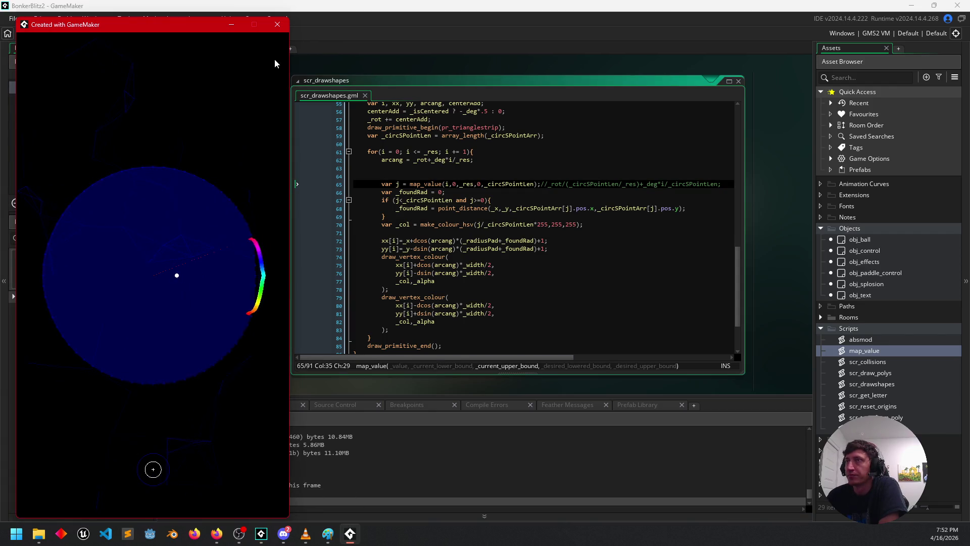
left_click(277, 25)
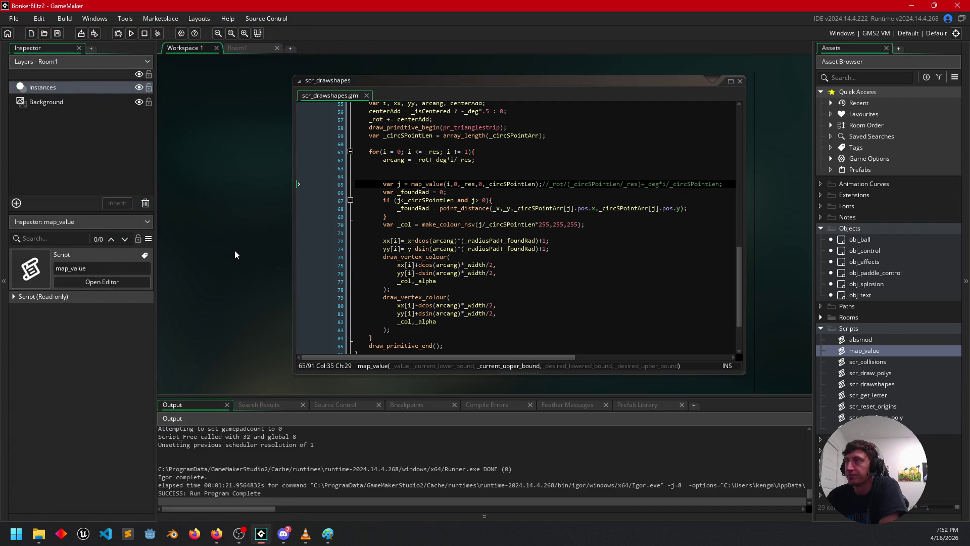
left_click_drag(234, 250, 250, 250)
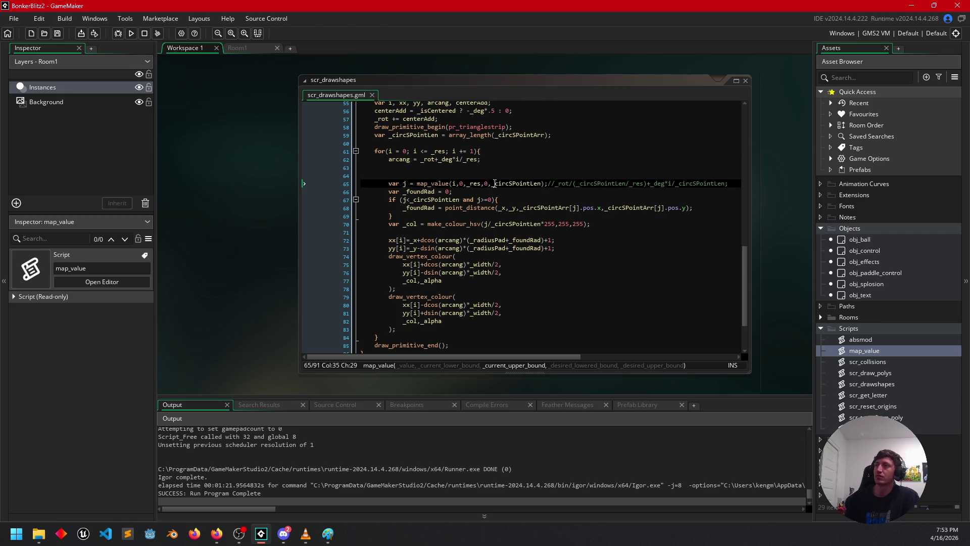
scroll(496, 183, "up", 1)
scroll(496, 183, "up", 1)
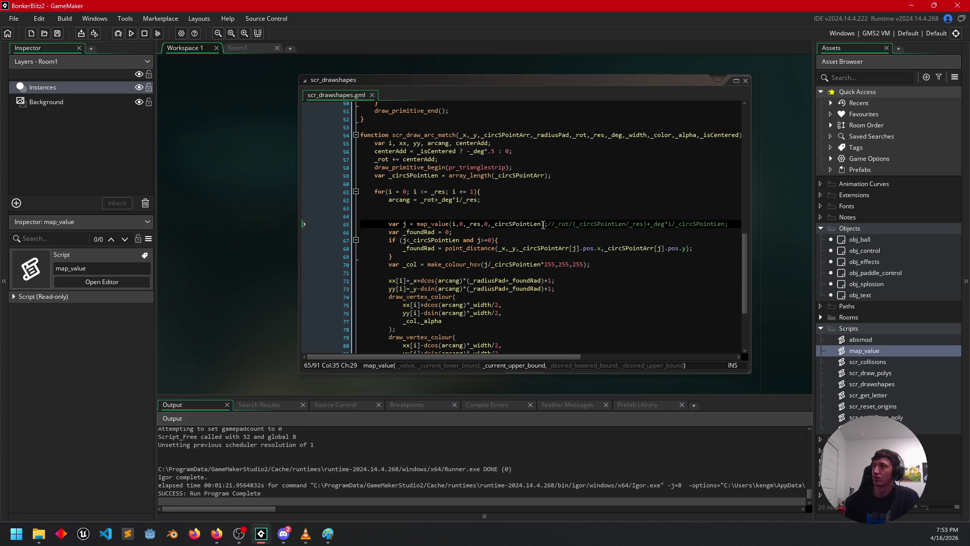
Change line 65's map_value upper bound to _circSPointLen*_deg, then test-run the game.
left_click(543, 225)
type("*")
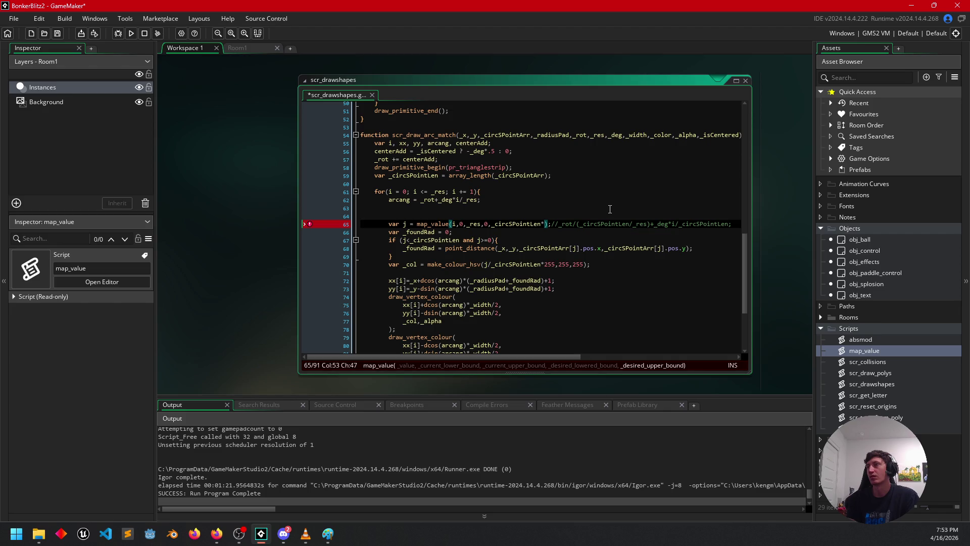
type("_deg")
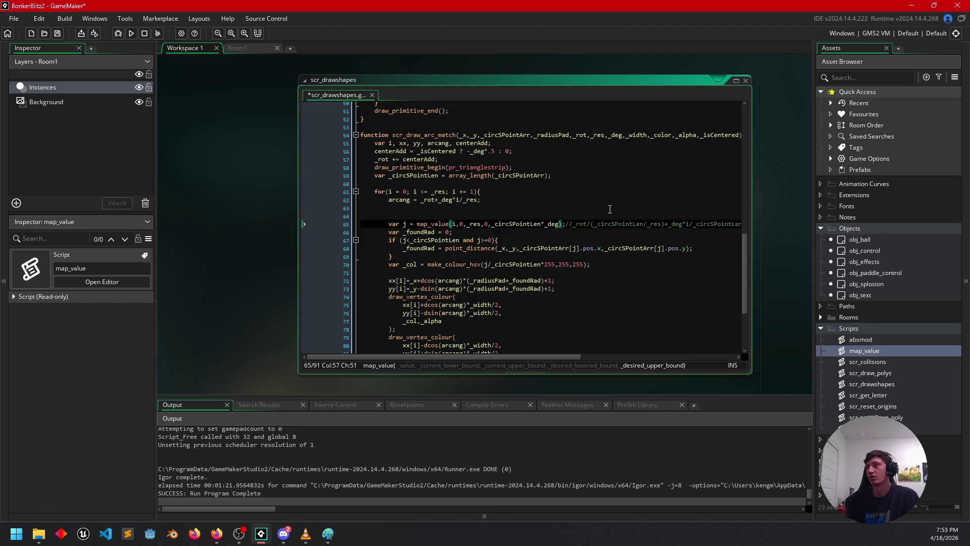
left_click(122, 34)
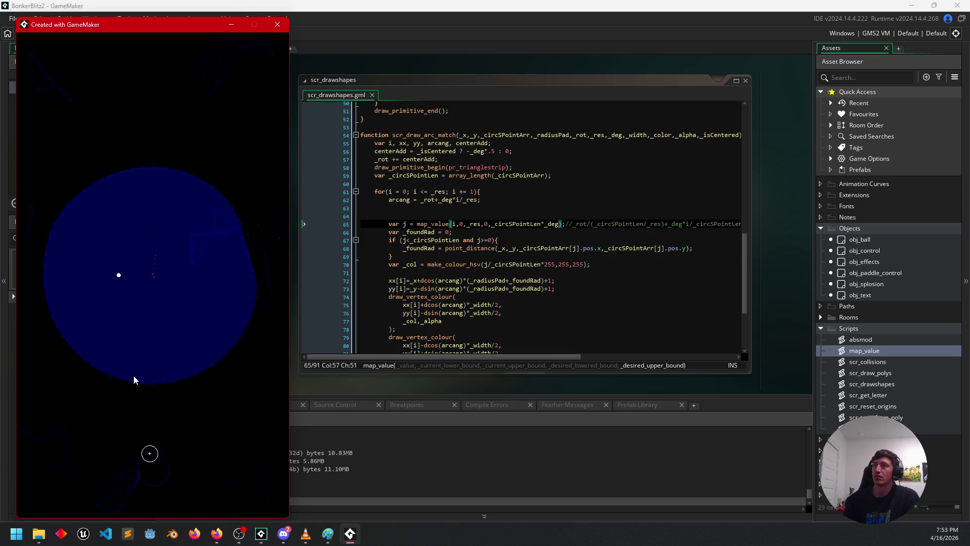
left_click(277, 24)
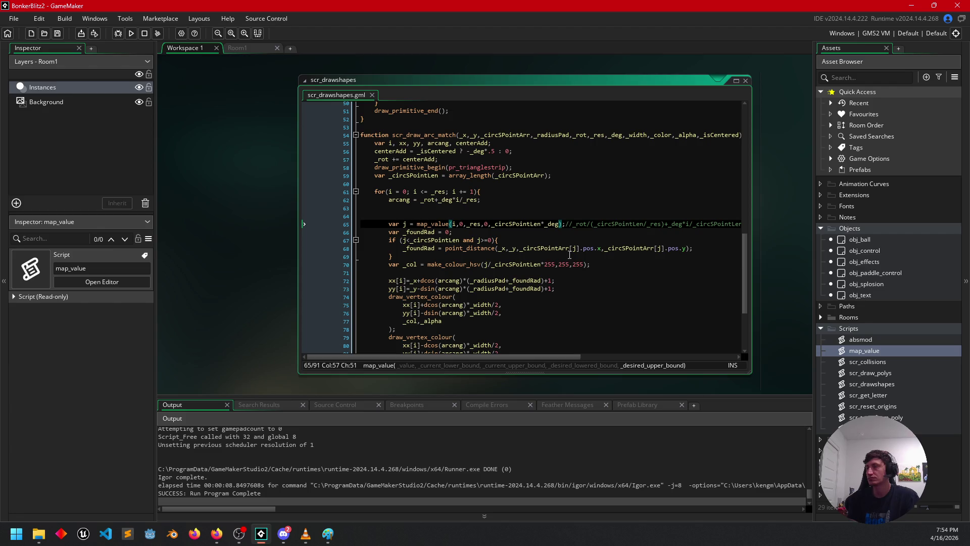
Make line 65's upper bound _circSPointLen*(_res/_deg), then run the game with F5 and close it.
key("Left")
key("Left")
type("(")
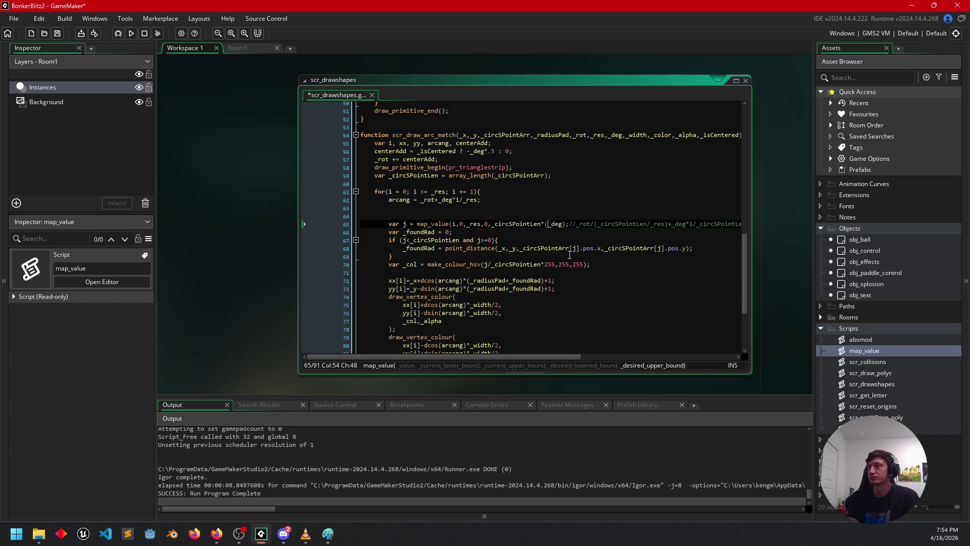
type("_res")
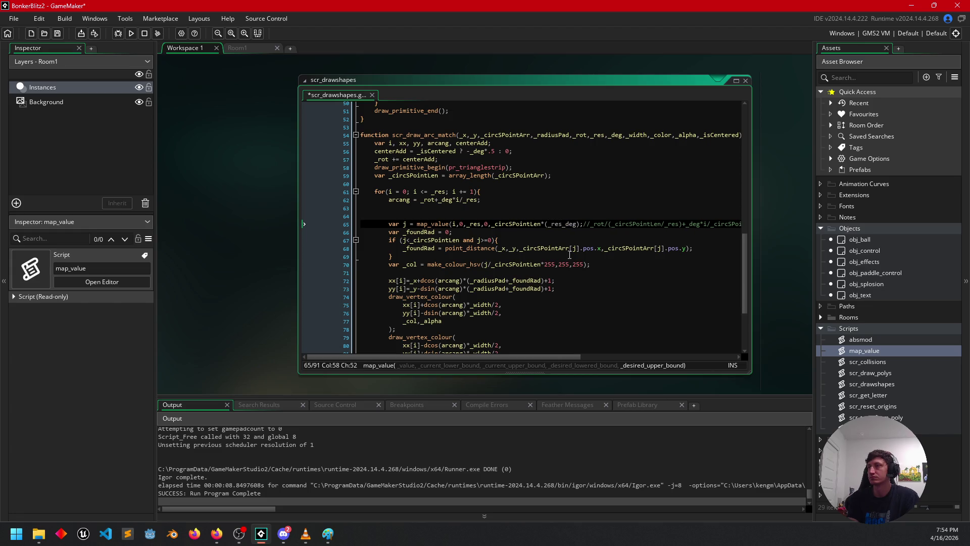
type("/")
key("Right")
key("Right")
type(")")
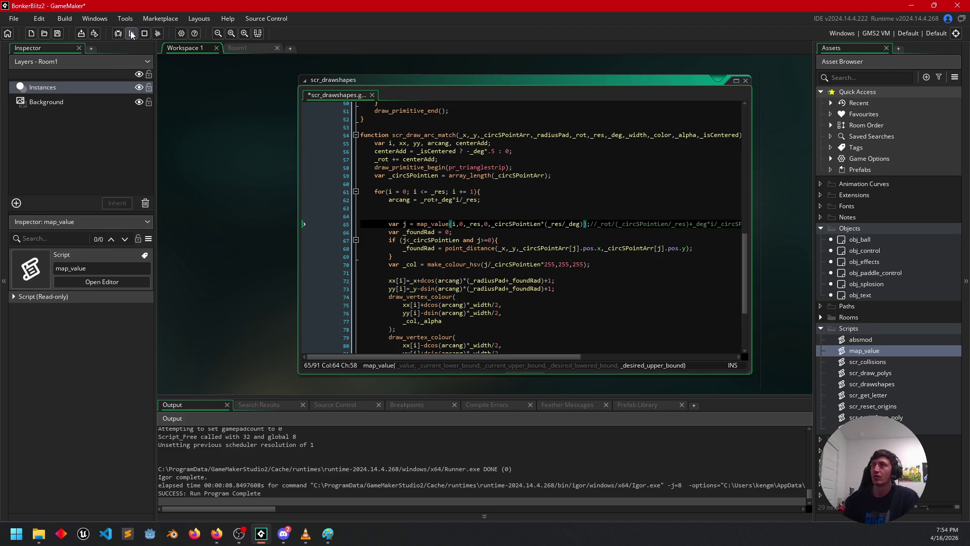
key("F5")
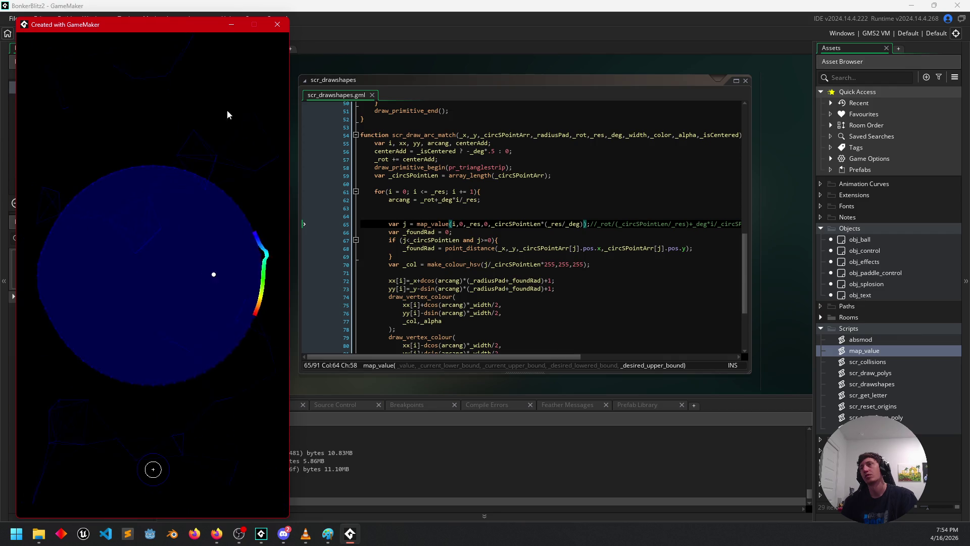
left_click(277, 25)
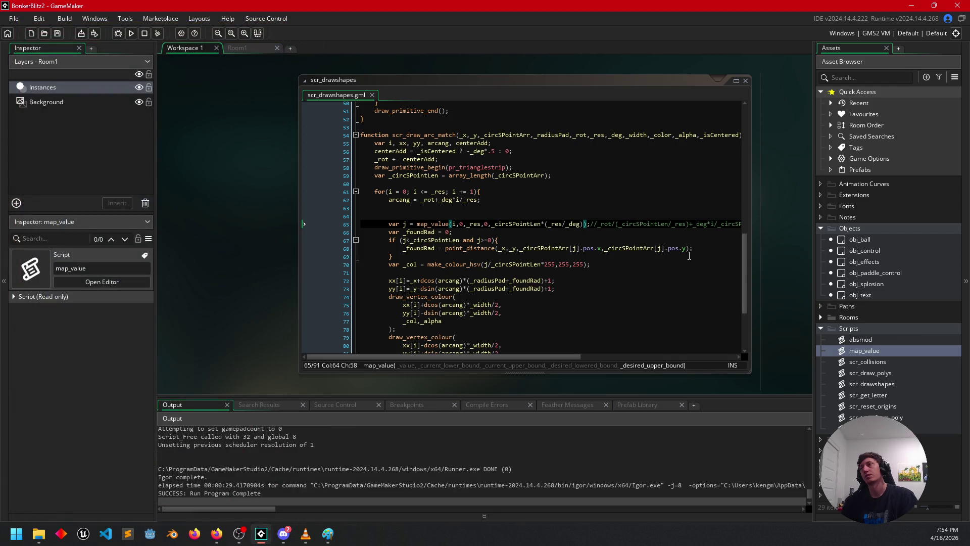
Rewrite line 65's map_value upper bound ratio as (_deg/_res).
key("Left")
key("Left")
key("Left")
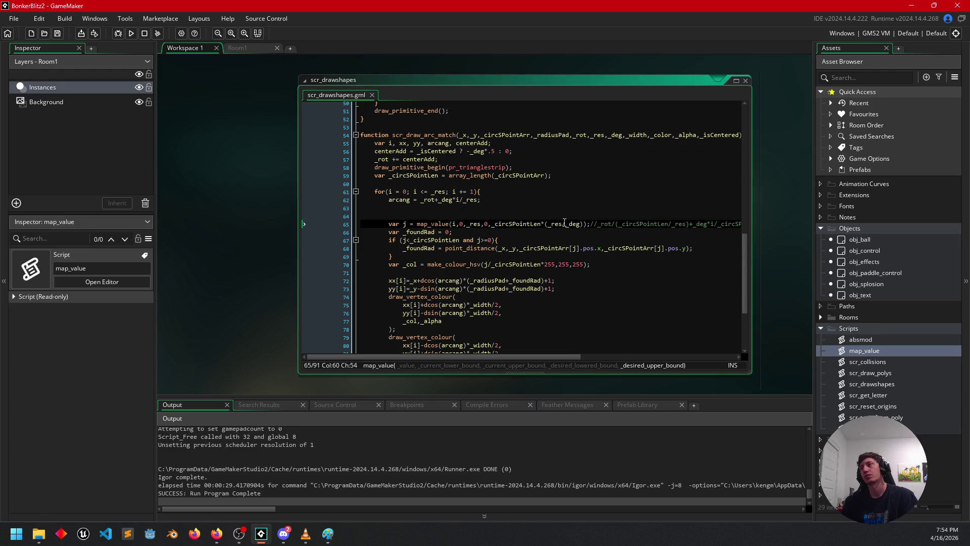
key("BackSpace")
key("BackSpace")
key("BackSpace")
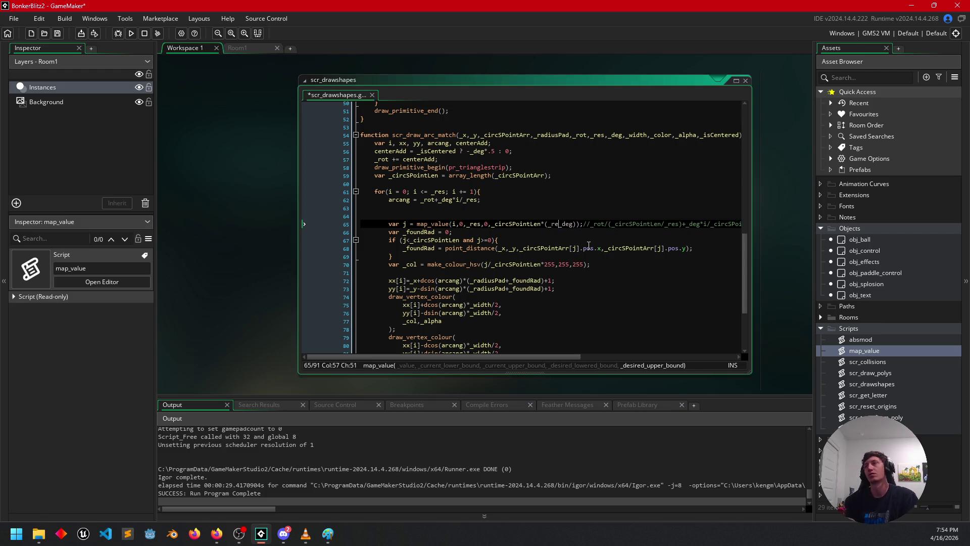
key("BackSpace")
key("Right")
key("Right")
key("Right")
type("/_")
key("Escape")
type("res")
left_click(556, 223)
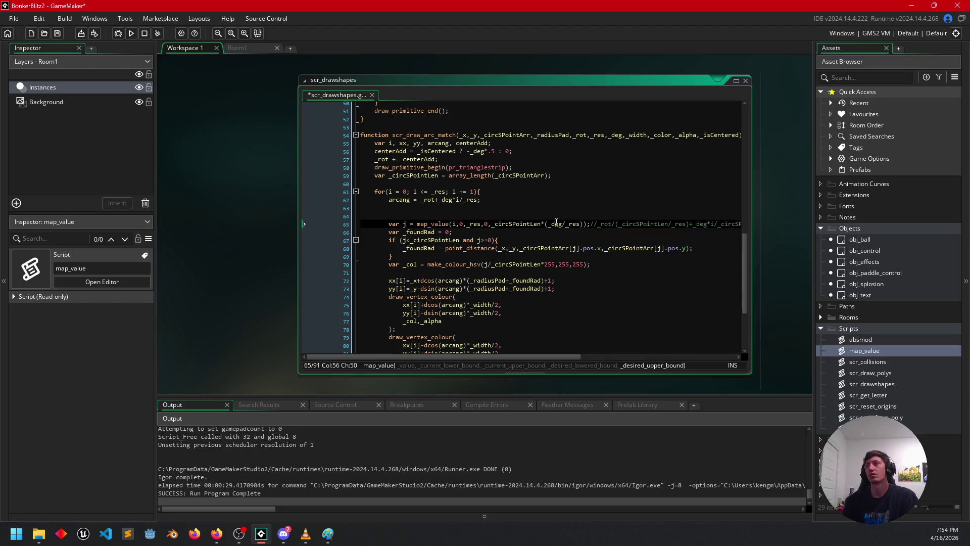
Test-run the game, close it, and delete the extra closing parenthesis on line 65.
left_click(131, 33)
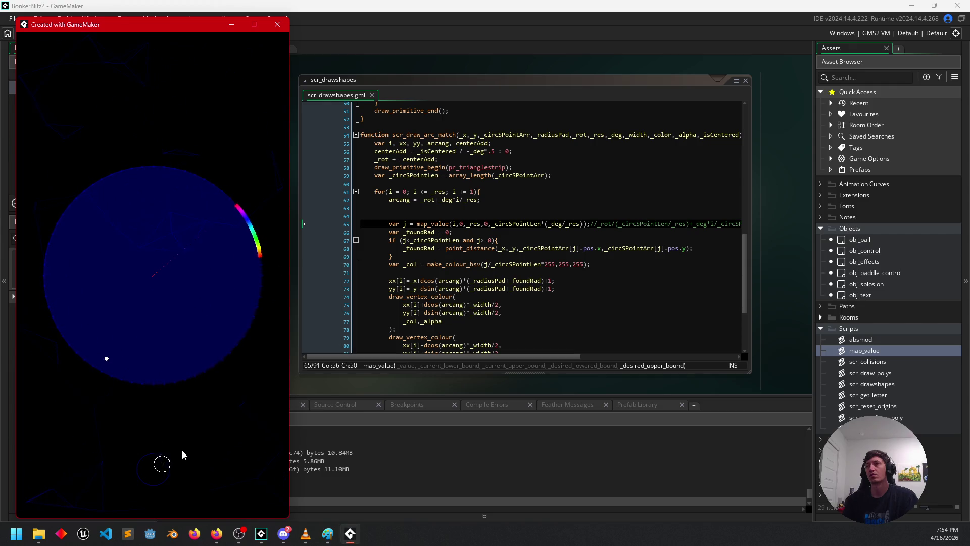
left_click(280, 25)
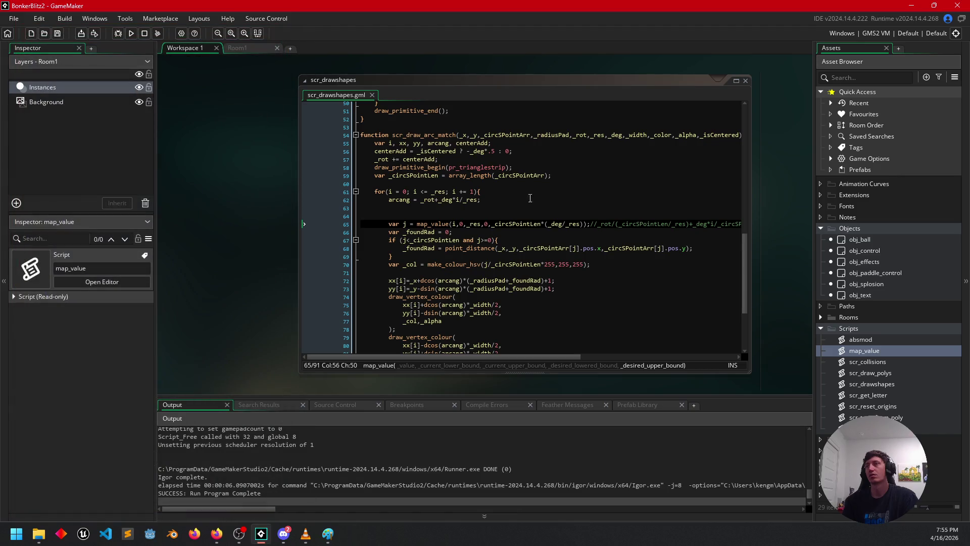
left_click(584, 224)
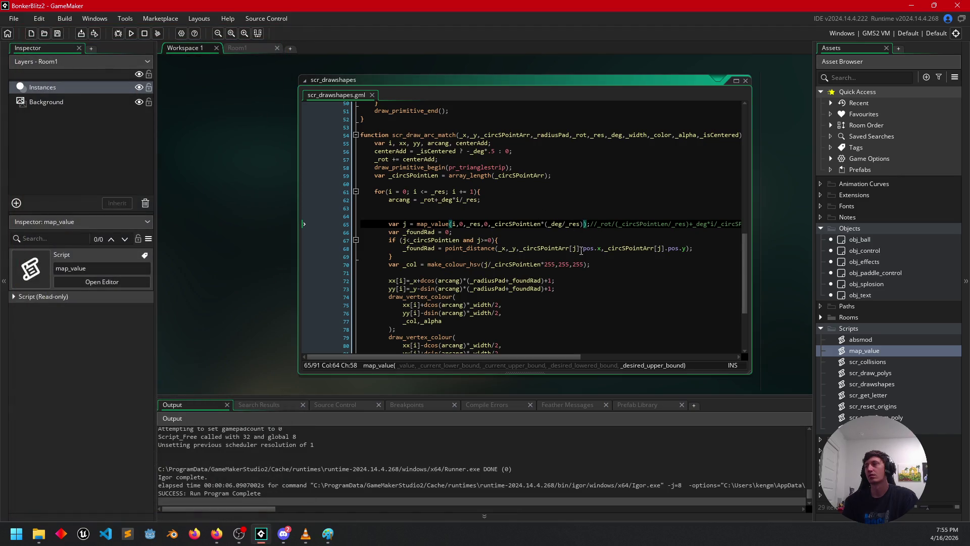
key("BackSpace")
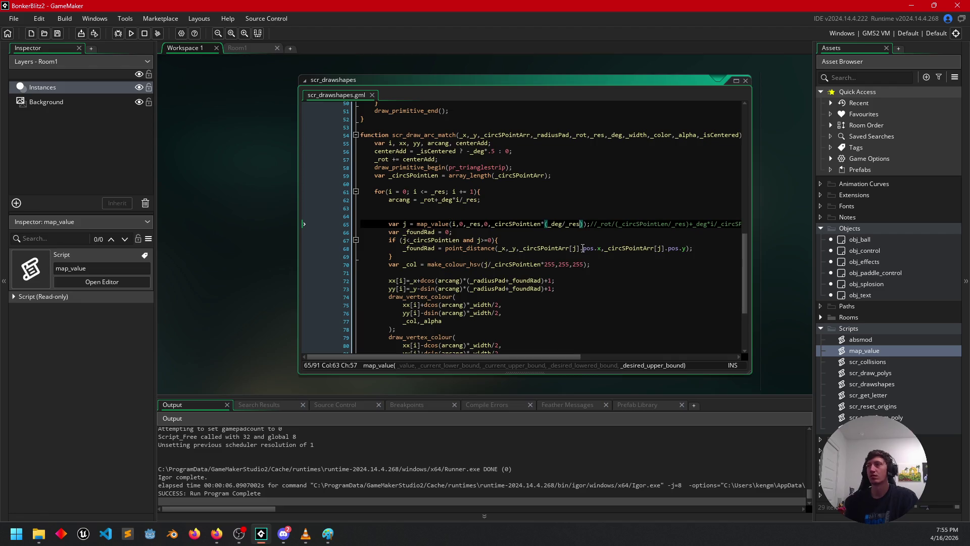
Replace the bound's ratio on line 65 with _circSPointLen/_deg, giving _circSPointLen*(_circSPointLen/_deg).
key("shift+Left")
key("shift+Left")
key("shift+Left")
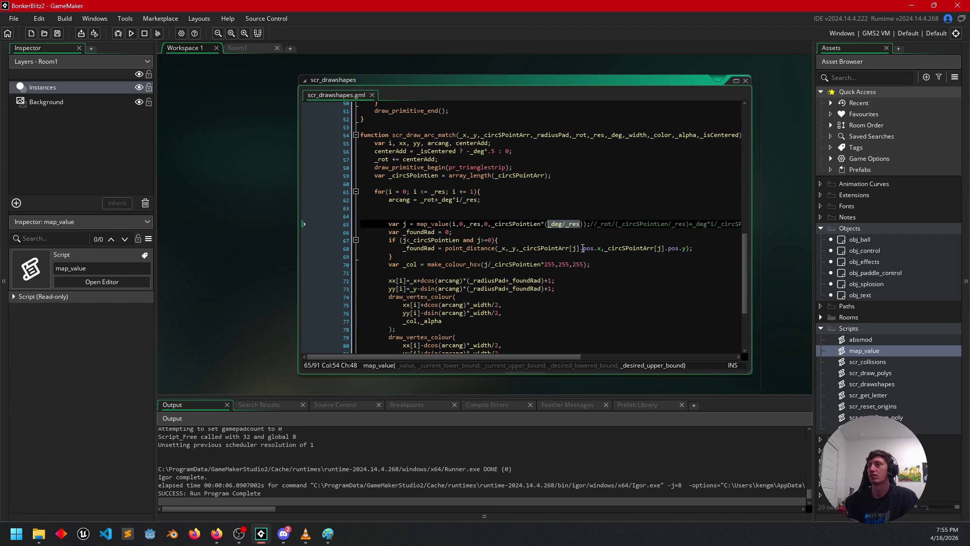
type("_")
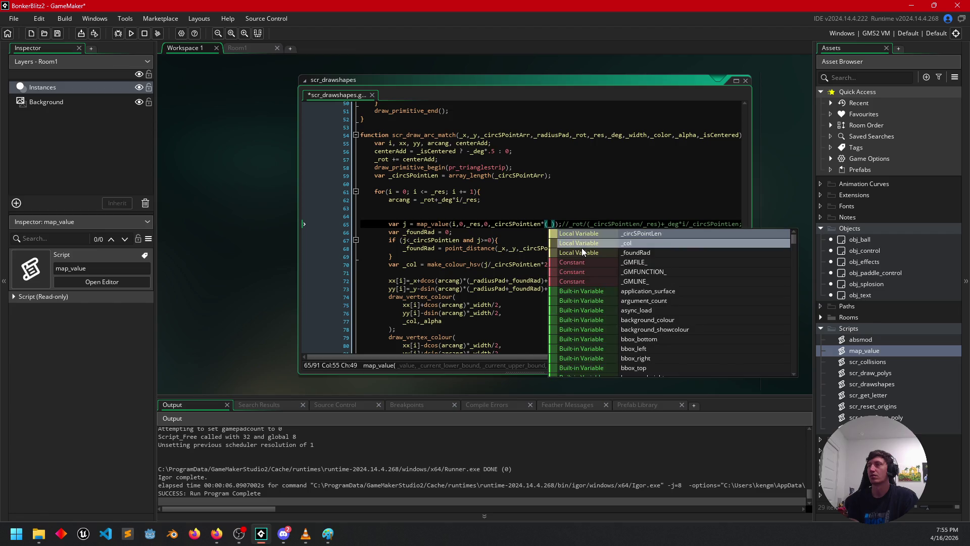
type("cir")
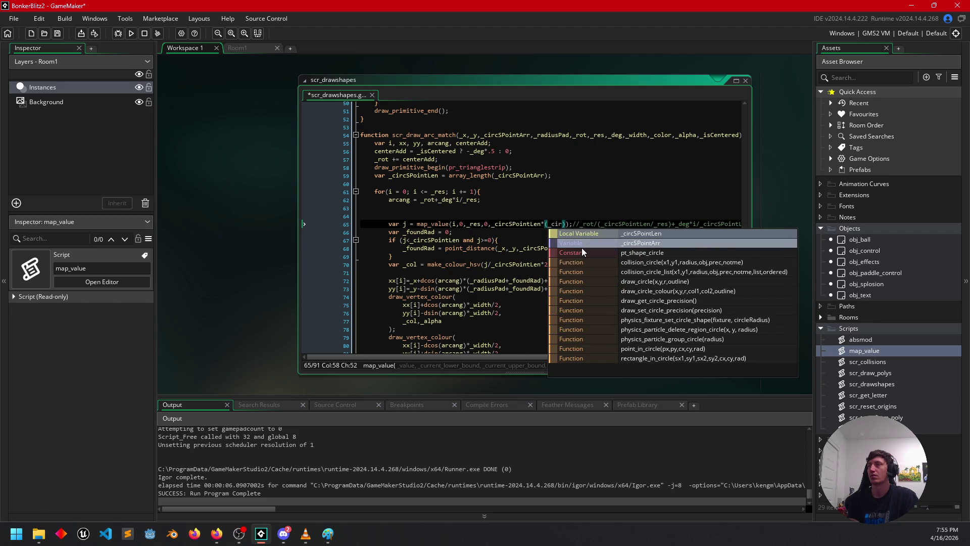
key("Return")
type("/")
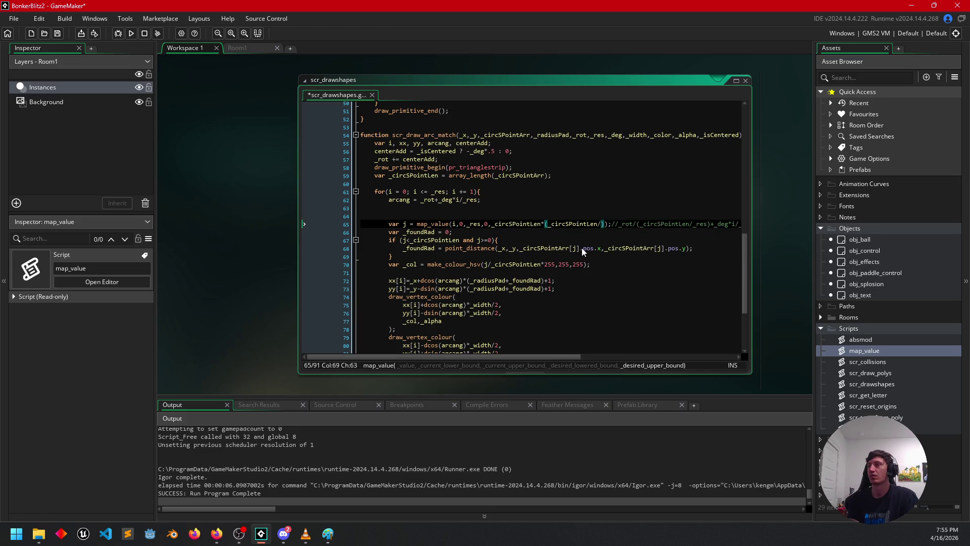
type("_res")
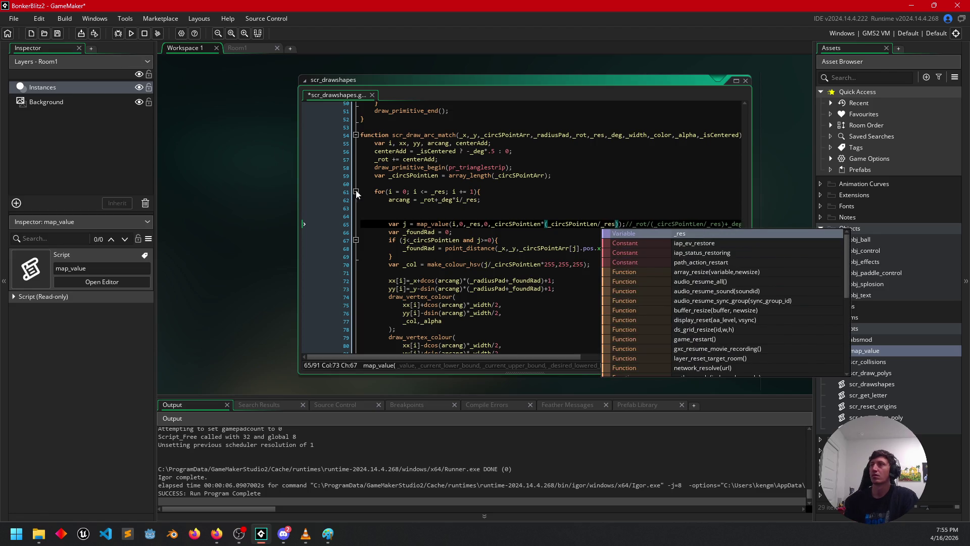
key("BackSpace")
key("BackSpace")
key("BackSpace")
type("de")
key("Return")
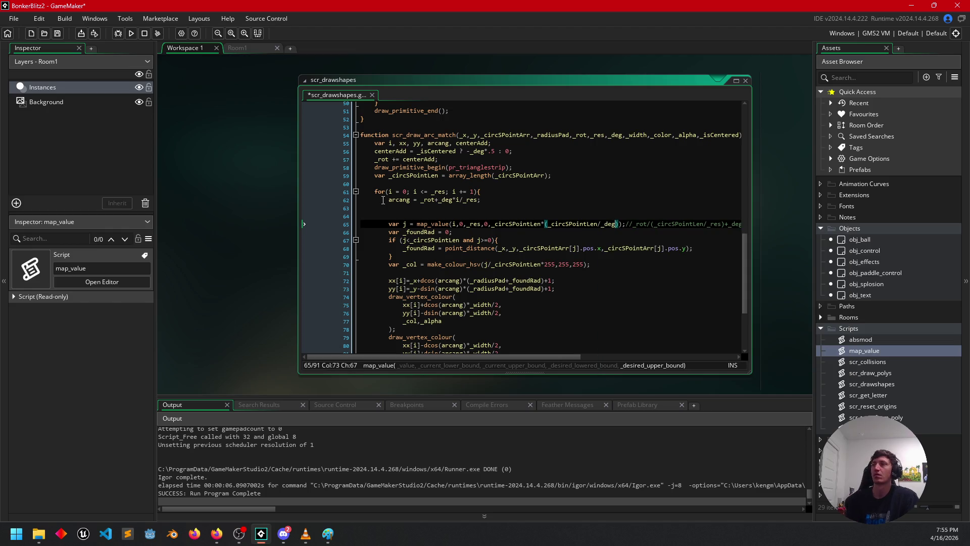
Run the game to check the _circSPointLen/_deg arc, close it, and return the caret after _deg.
left_click(129, 35)
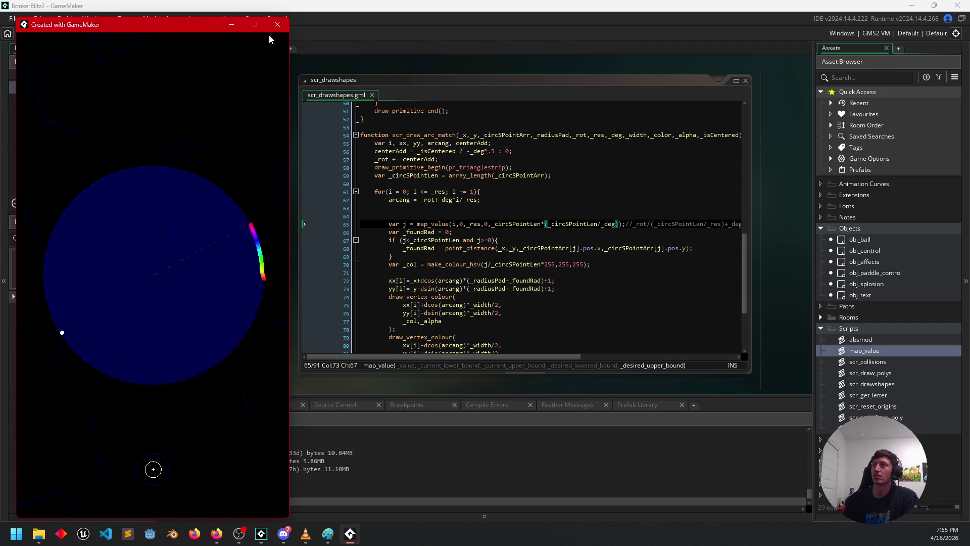
left_click(278, 24)
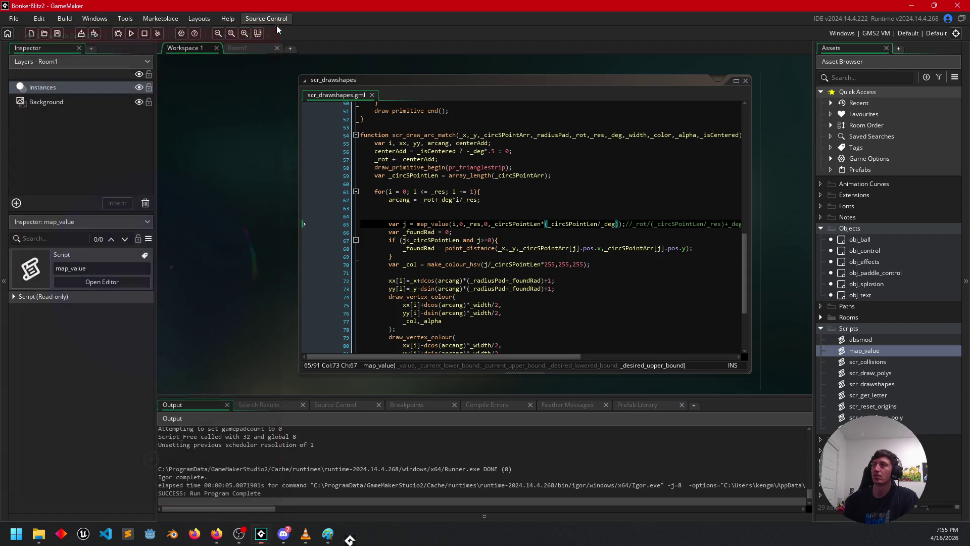
left_click(605, 223)
key("Right")
key("Right")
key("Right")
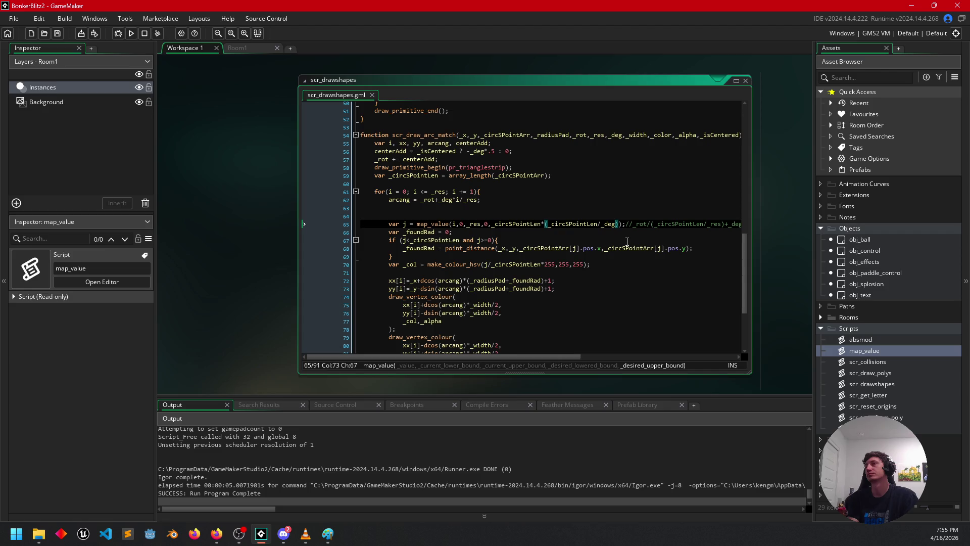
Insert a /* ... */ comment block above the j line containing _circSPointLen.
key("Up")
key("Up")
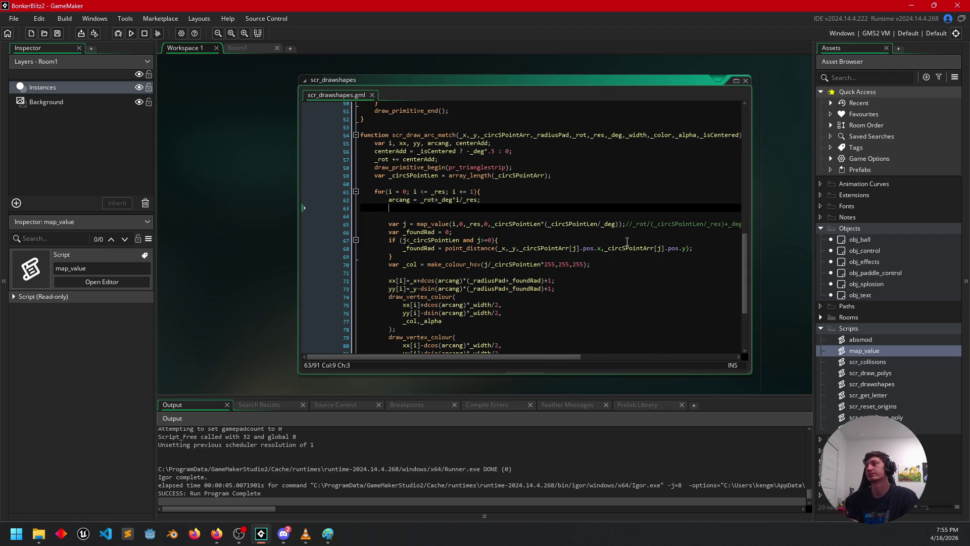
key("Return")
type("// ")
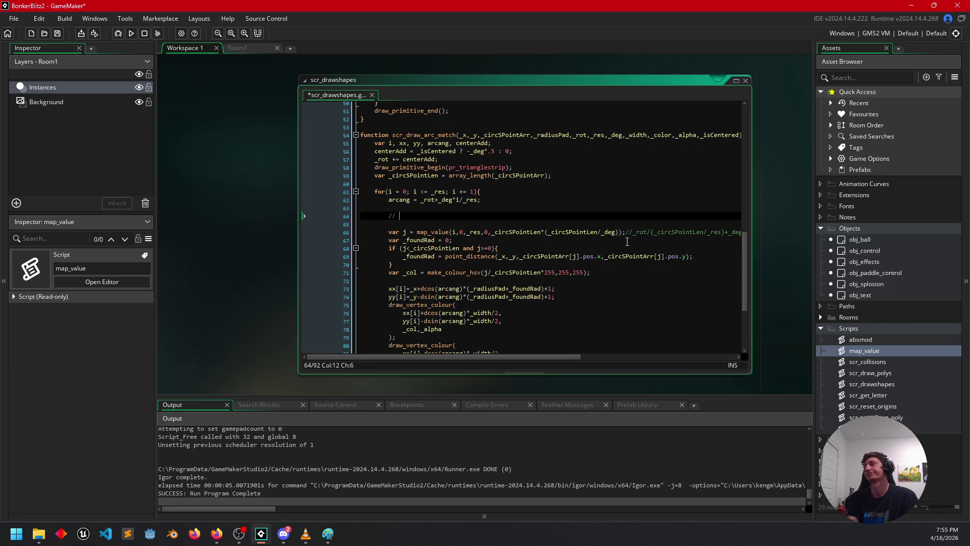
type("say we have")
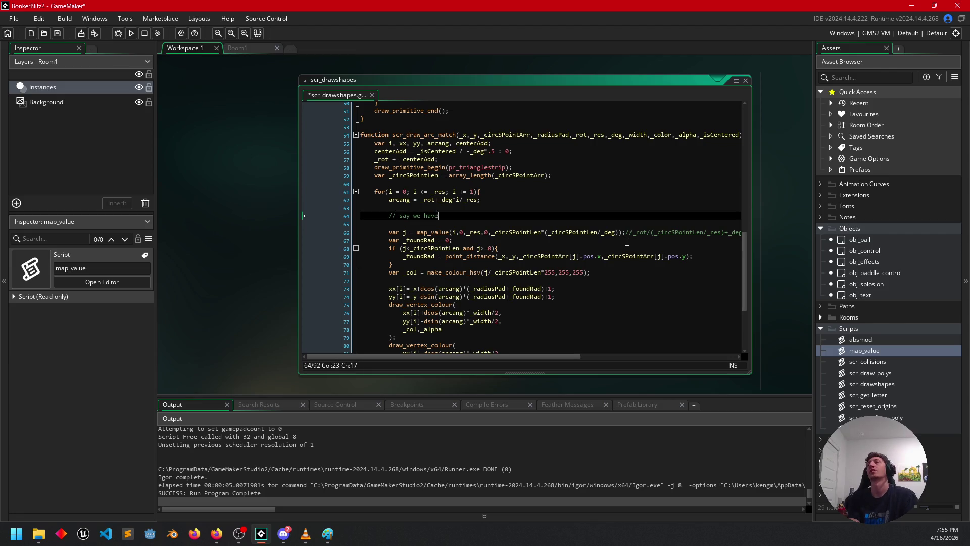
type(" _circS")
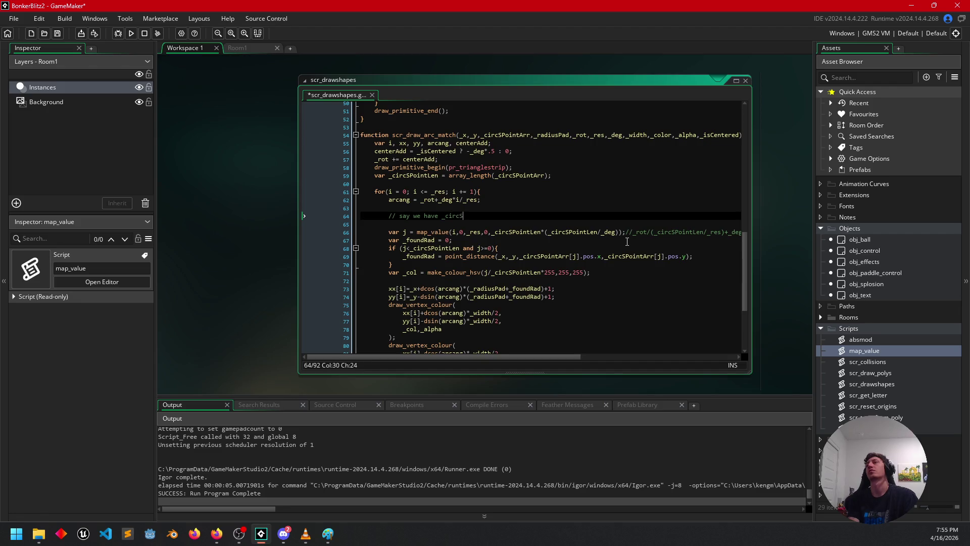
type("PointLen")
key("Left")
key("Left")
key("Left")
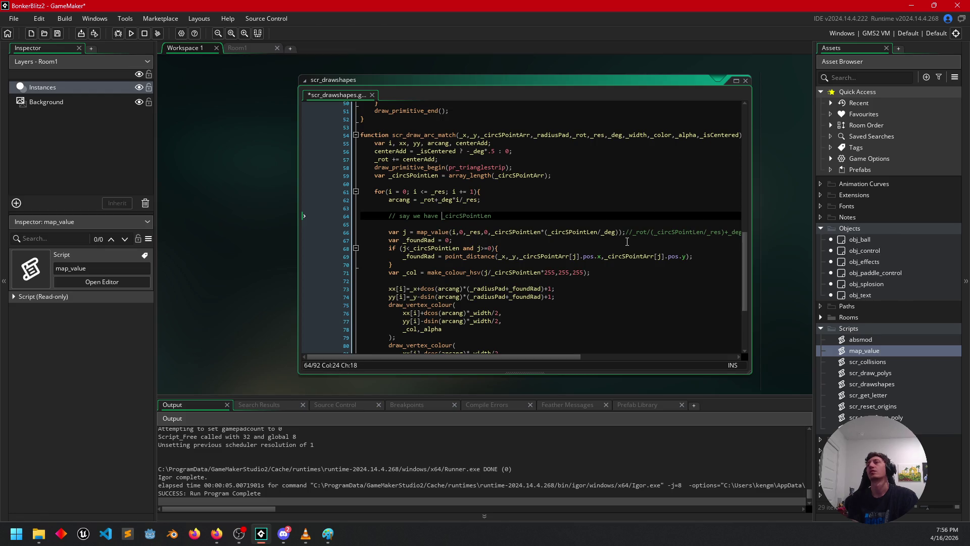
key("BackSpace")
key("BackSpace")
key("BackSpace")
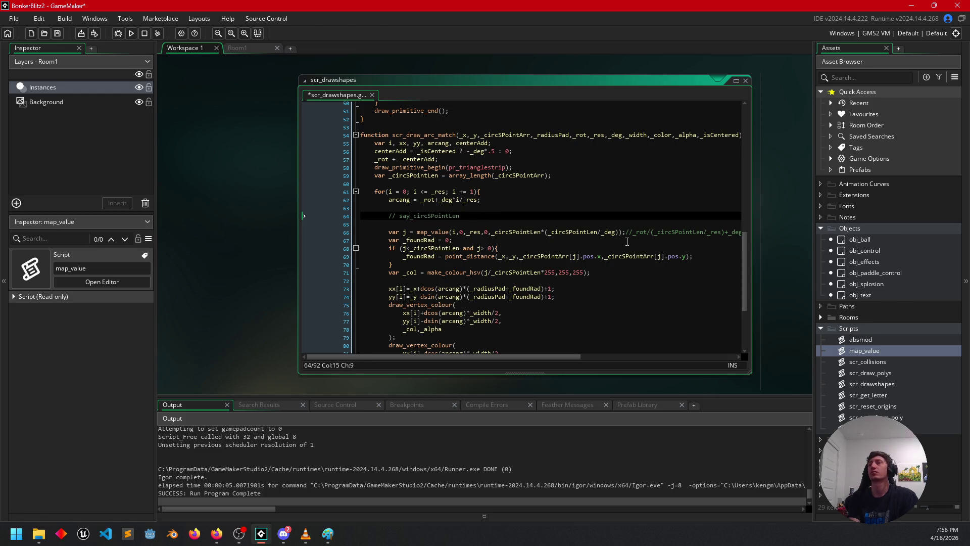
key("BackSpace")
key("BackSpace")
type("*(")
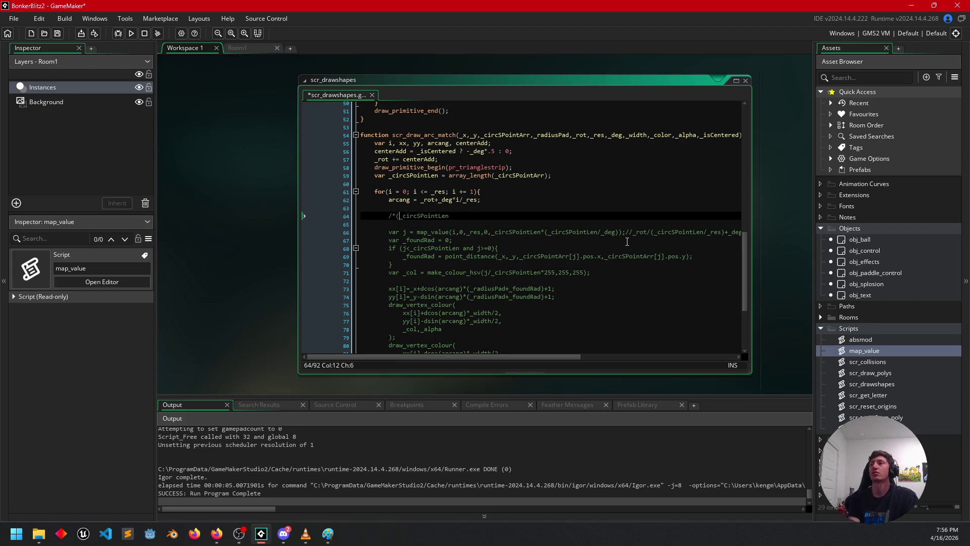
key("BackSpace")
key("Return")
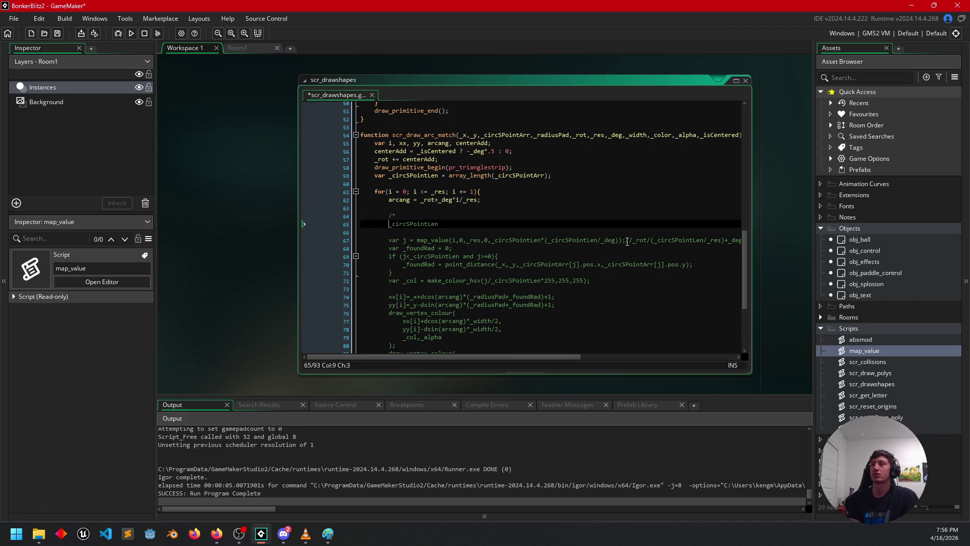
key("Down")
key("Return")
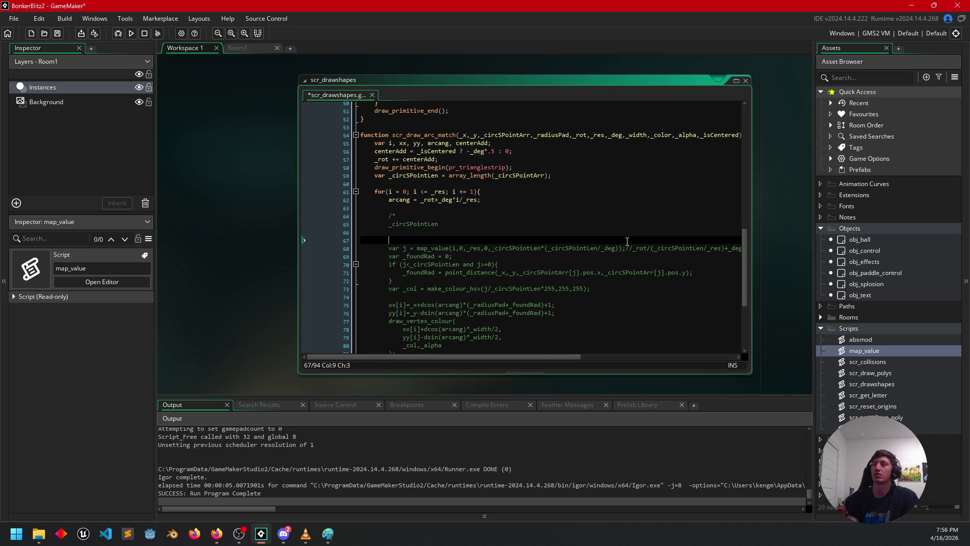
type("*/")
key("Up")
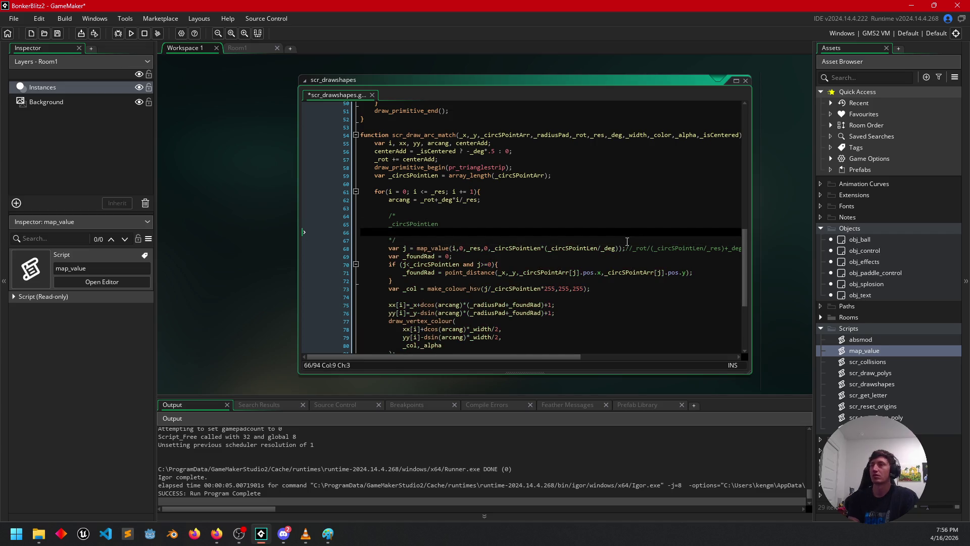
Fill the comment with '_circSPointLen = res of circle', '_res = res of arc', 'j = remaps i to'.
left_click(469, 224)
type("=")
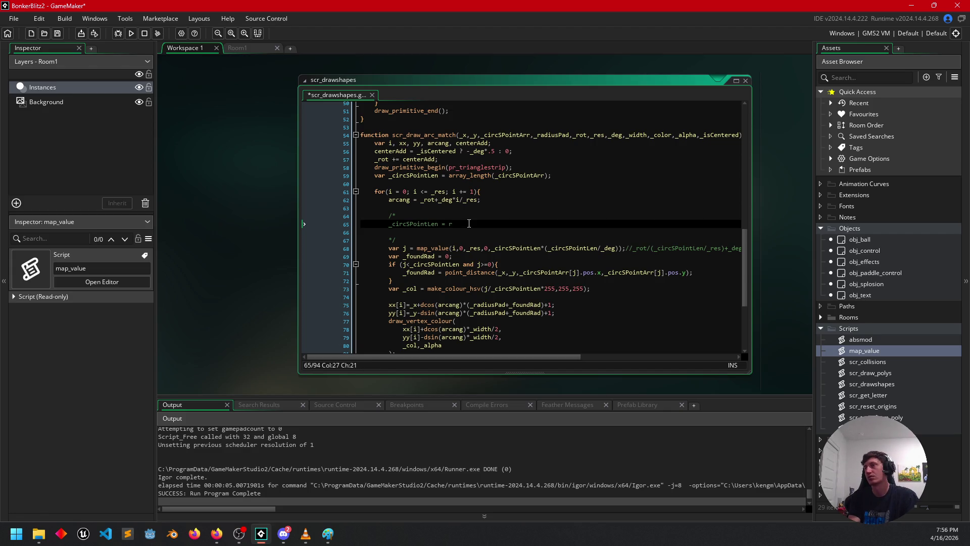
type("res of ")
type("circle")
key("Down")
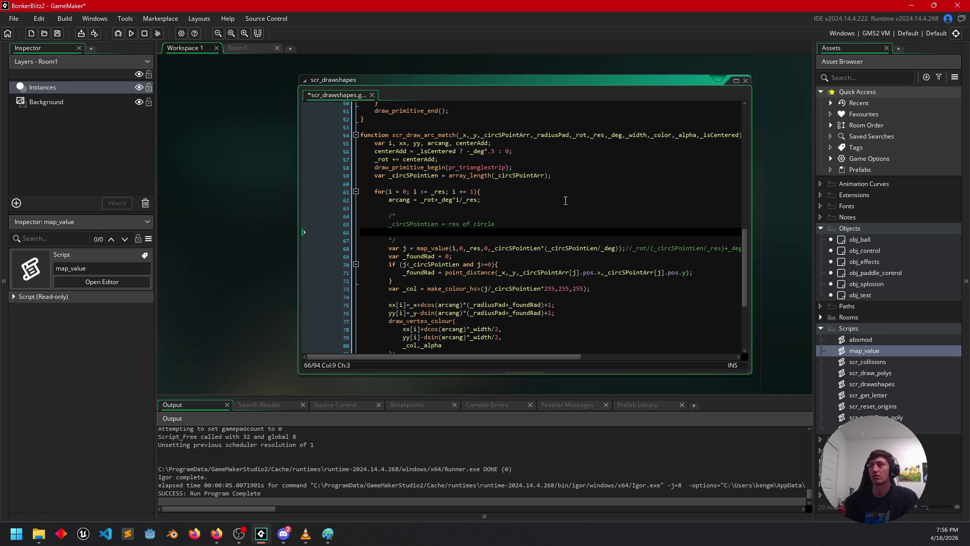
type("_res = res of arc")
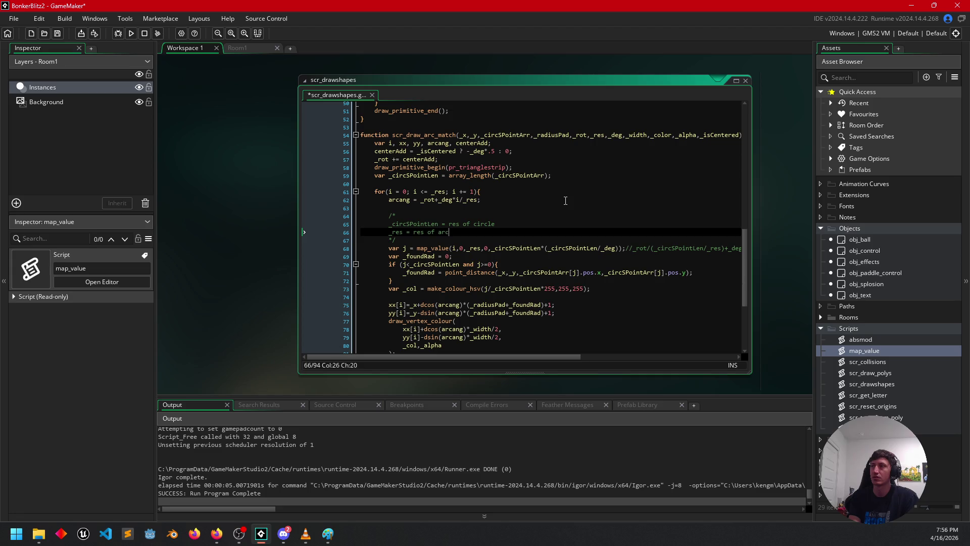
key("Return")
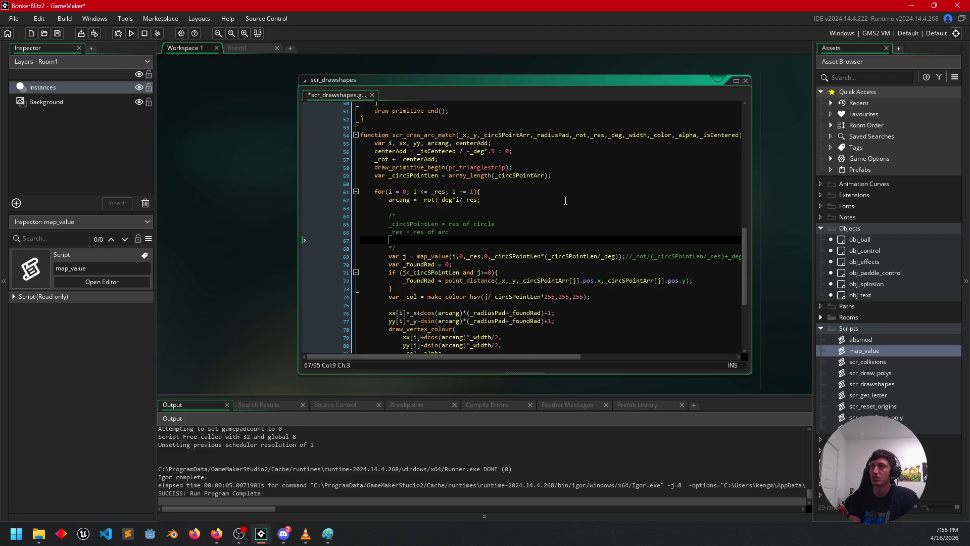
type("j = ")
type("remaps ")
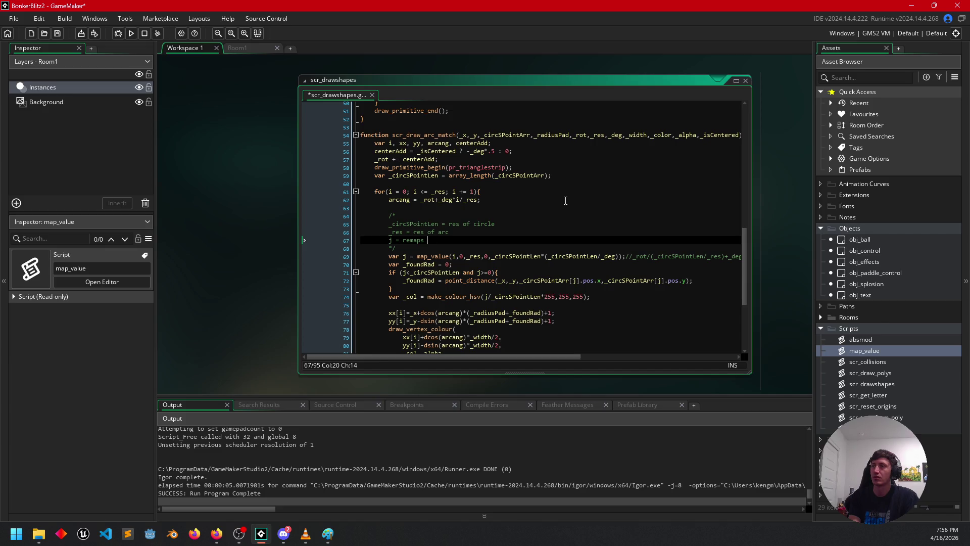
type("i to")
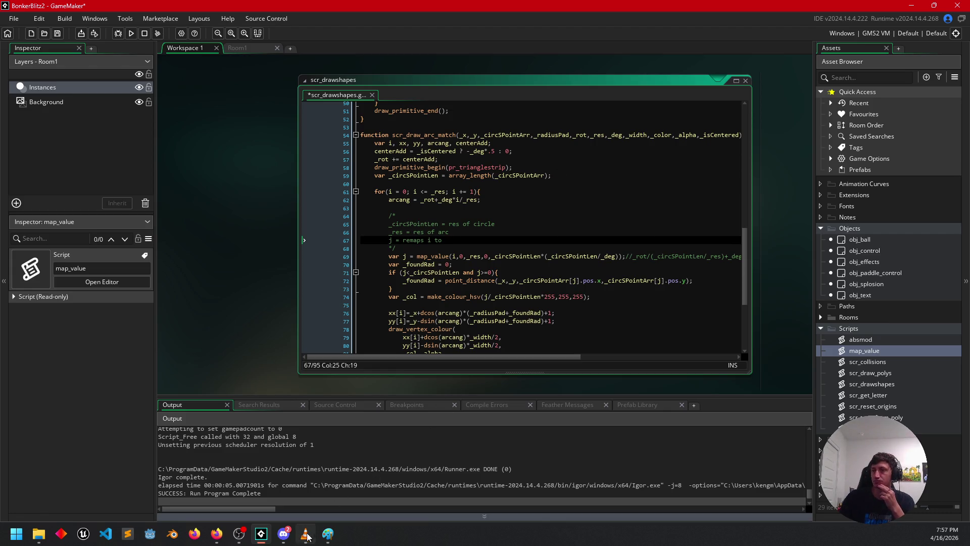
Return to the Paint diagram and undo a stray pencil mark beside the circle.
left_click(328, 533)
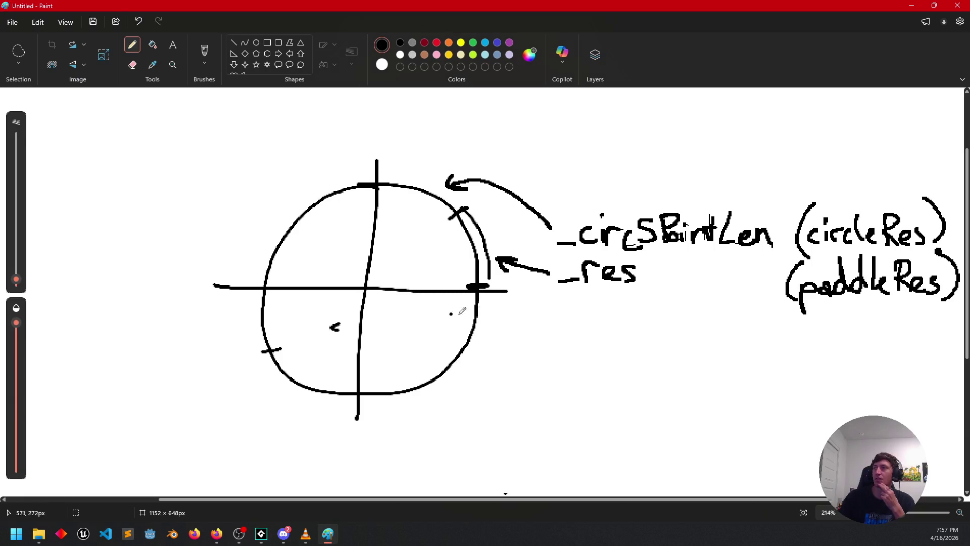
mouse_move(515, 326)
left_mouse_down()
mouse_move(520, 316)
mouse_move(517, 329)
left_mouse_up()
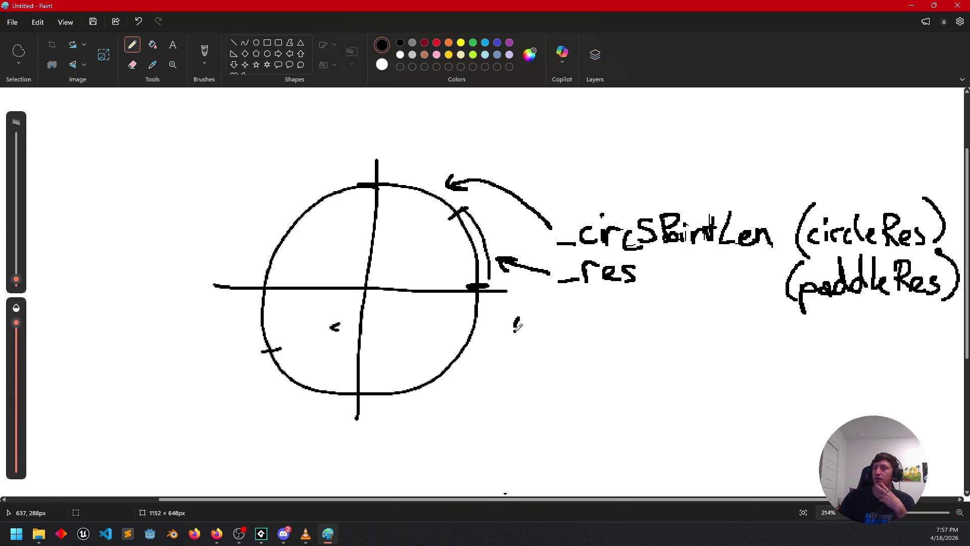
key("ctrl+z")
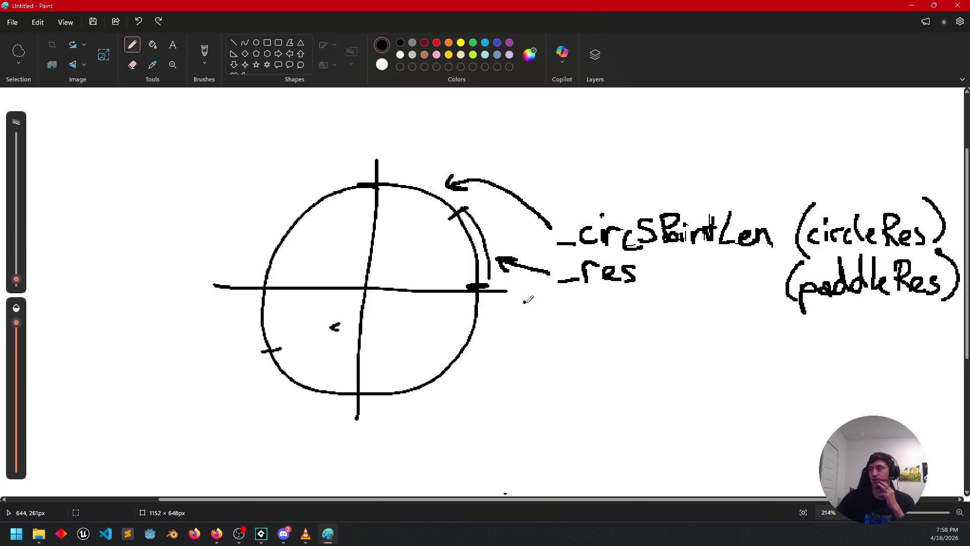
Pencil the labels 0, 180, 90 and 270 at the right, left, top and bottom axis ends.
left_click_drag(527, 285, 524, 286)
mouse_move(171, 277)
left_mouse_down()
mouse_move(171, 294)
mouse_move(204, 276)
left_mouse_up()
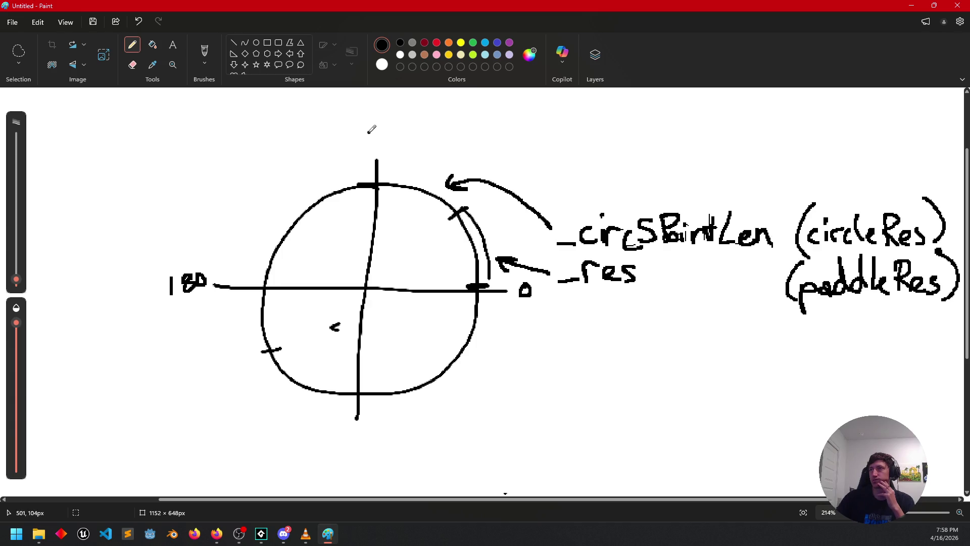
mouse_move(378, 119)
left_mouse_down()
mouse_move(373, 138)
mouse_move(397, 121)
mouse_move(385, 119)
left_mouse_up()
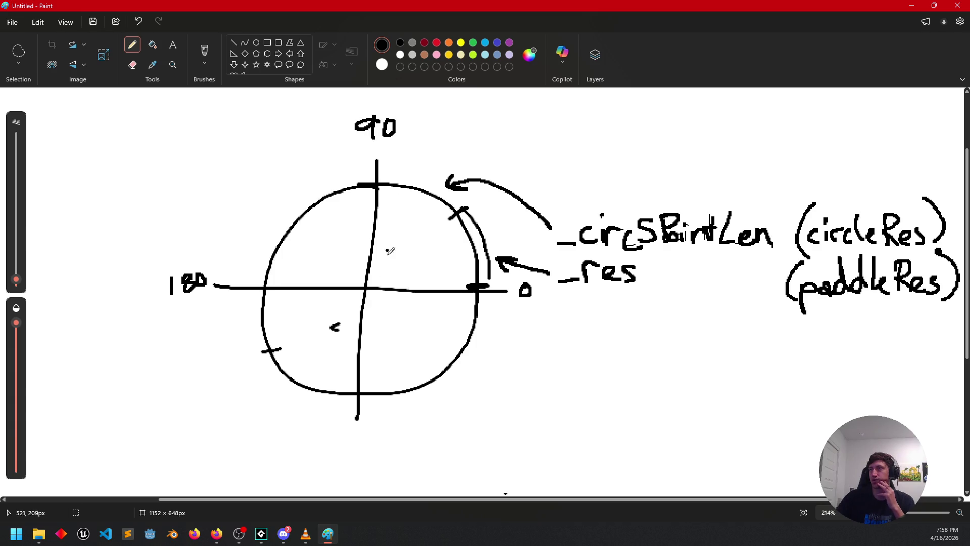
left_click(338, 432)
mouse_move(336, 433)
left_mouse_down()
mouse_move(356, 455)
mouse_move(367, 440)
mouse_move(363, 454)
mouse_move(385, 452)
mouse_move(383, 433)
left_mouse_up()
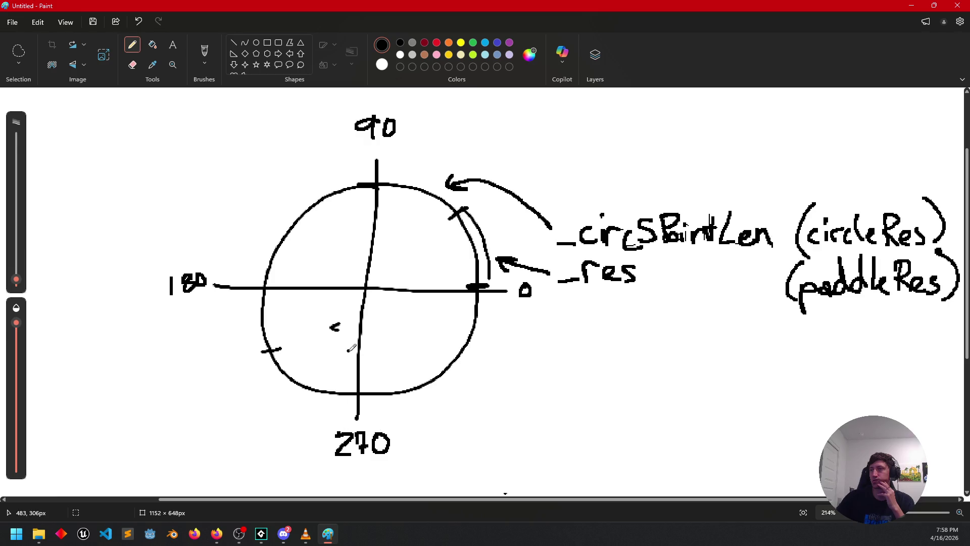
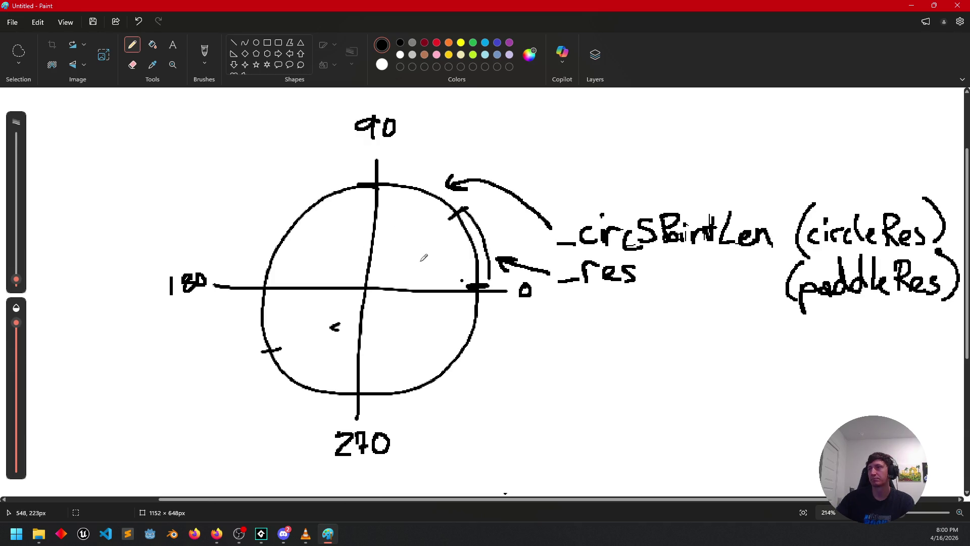
Draw a radius from the circle edge to its centre and undo the stray dot after _deg.
mouse_move(441, 228)
left_mouse_down()
mouse_move(375, 286)
mouse_move(441, 273)
mouse_move(452, 287)
mouse_move(406, 283)
left_mouse_up()
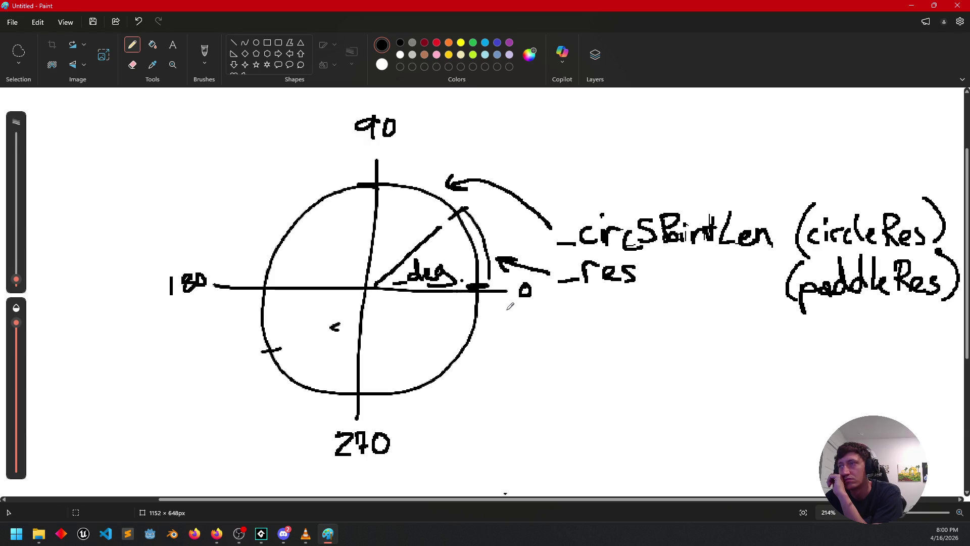
key("ctrl+z")
left_click(261, 533)
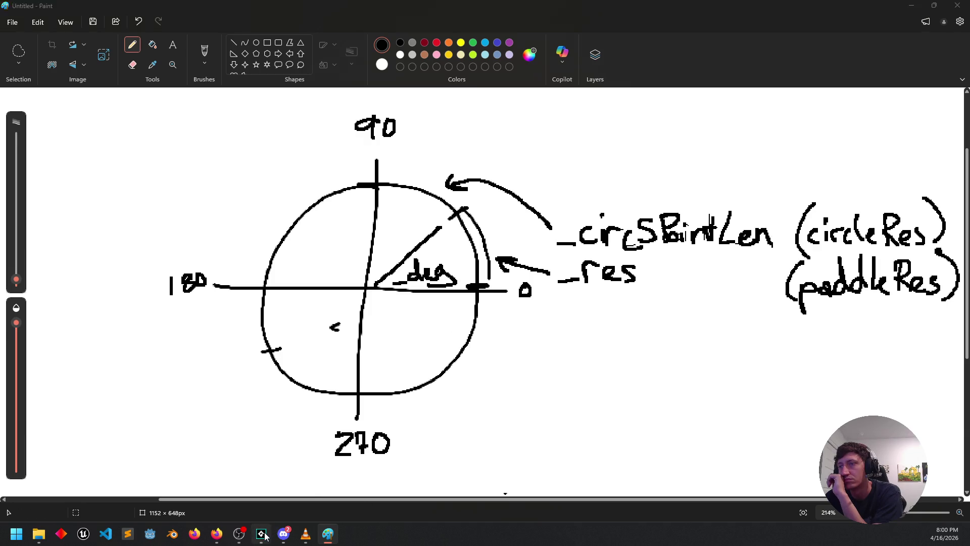
Replace the _circSPointLen/_deg divisor on line 69 with arcang and run the game.
scroll(242, 282, "up", 1)
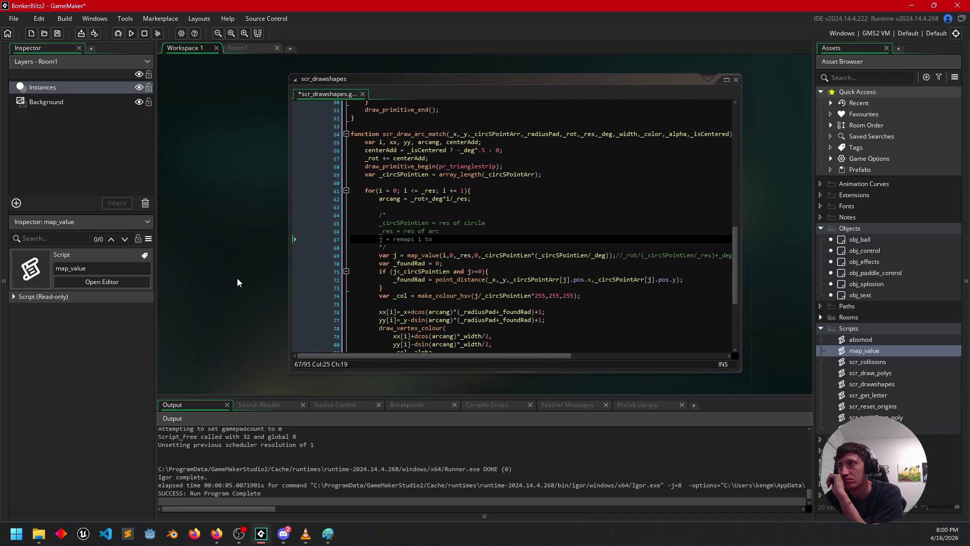
scroll(237, 283, "up", 1)
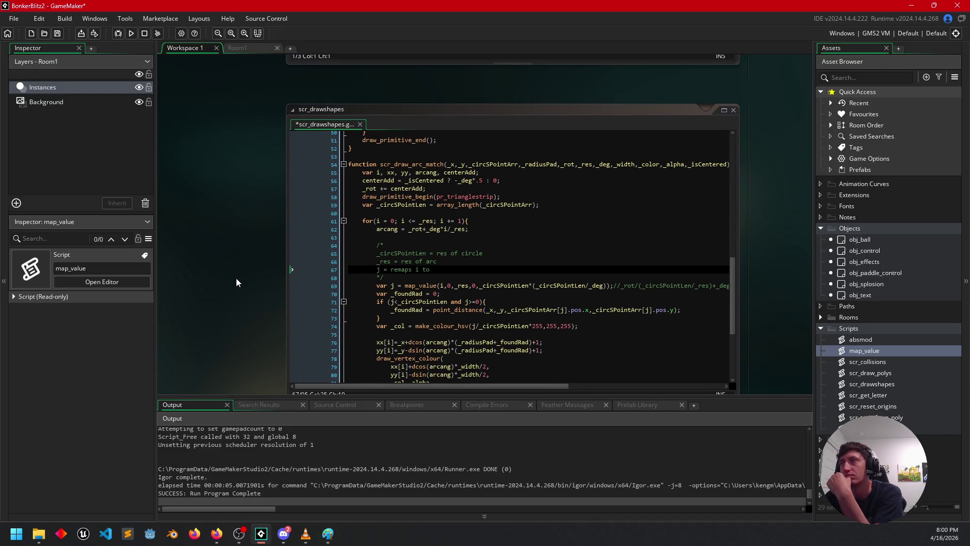
scroll(228, 281, "down", 1)
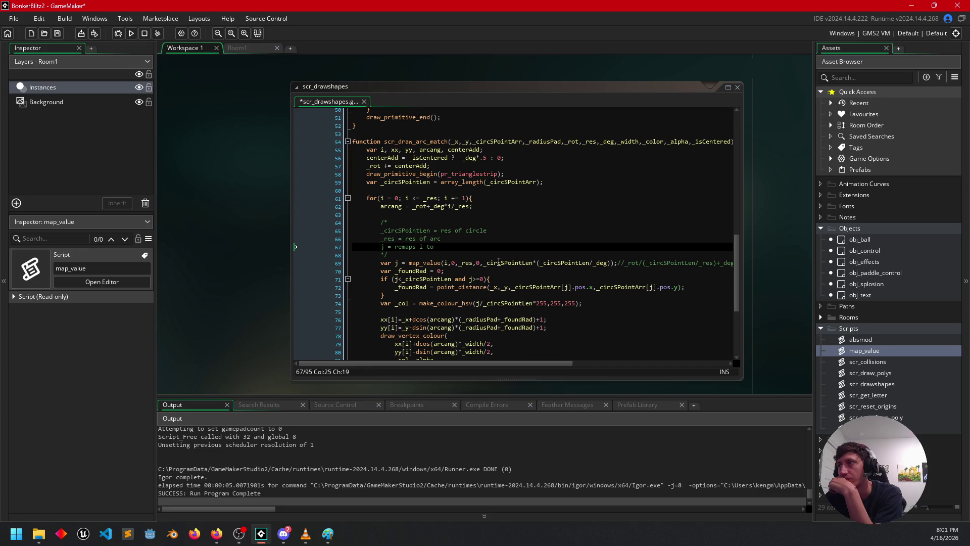
left_click_drag(608, 262, 541, 266)
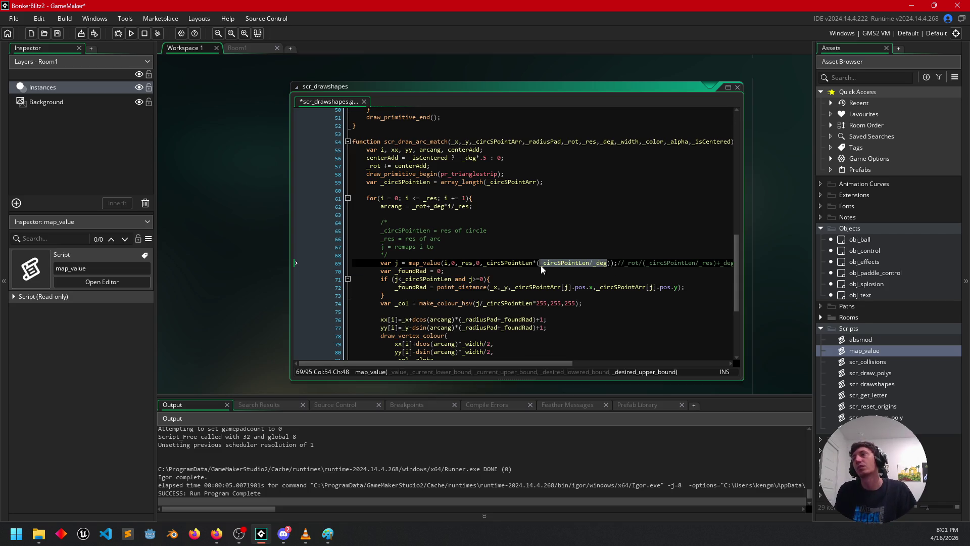
type("arcang")
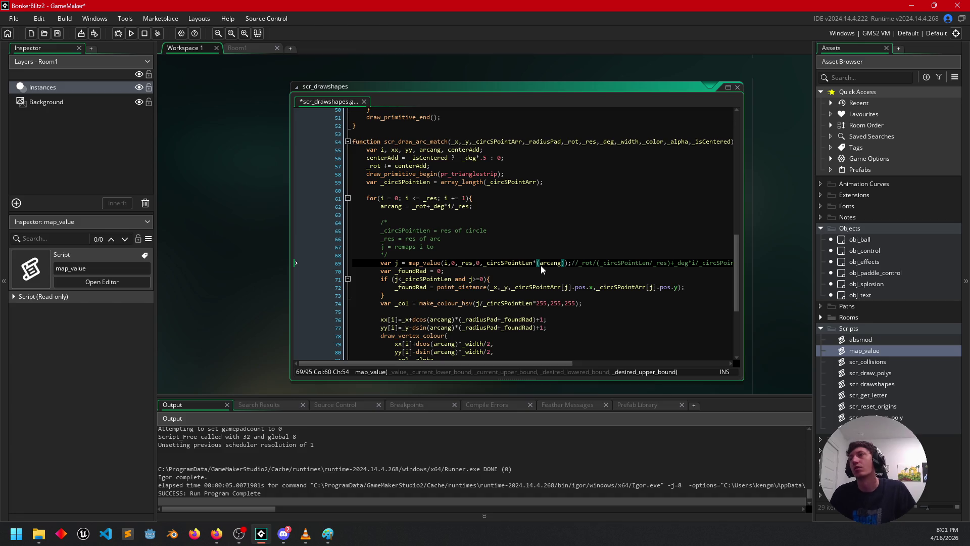
left_click(131, 33)
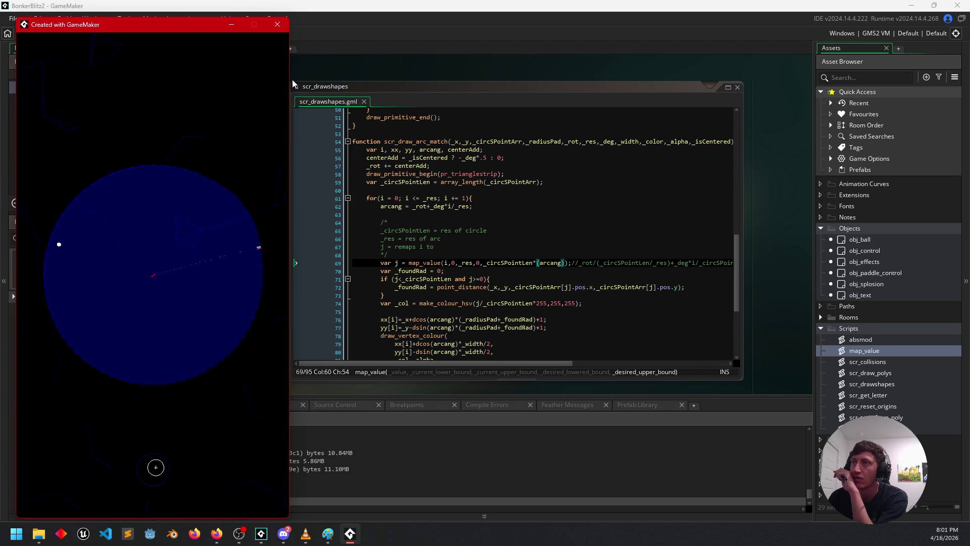
Rewrite line 69 as map_value(i,0,_res,0,_circSPointLen)+arcang and test-run the game.
left_click(277, 24)
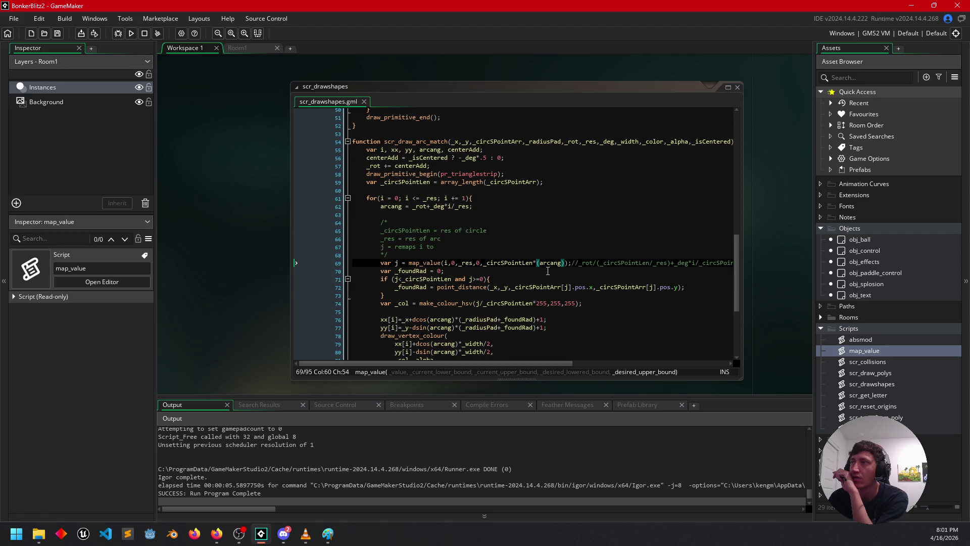
double_click(549, 264)
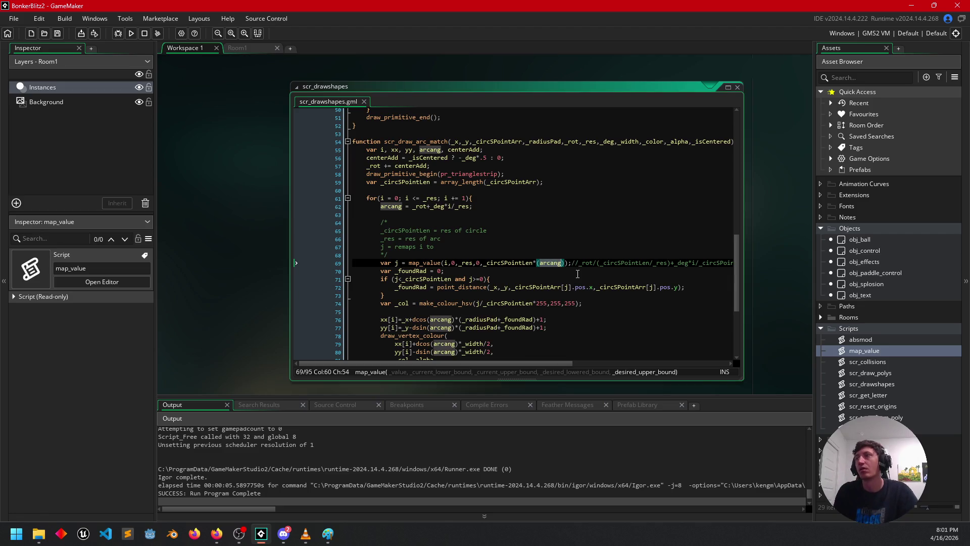
key("BackSpace")
key("BackSpace")
key("BackSpace")
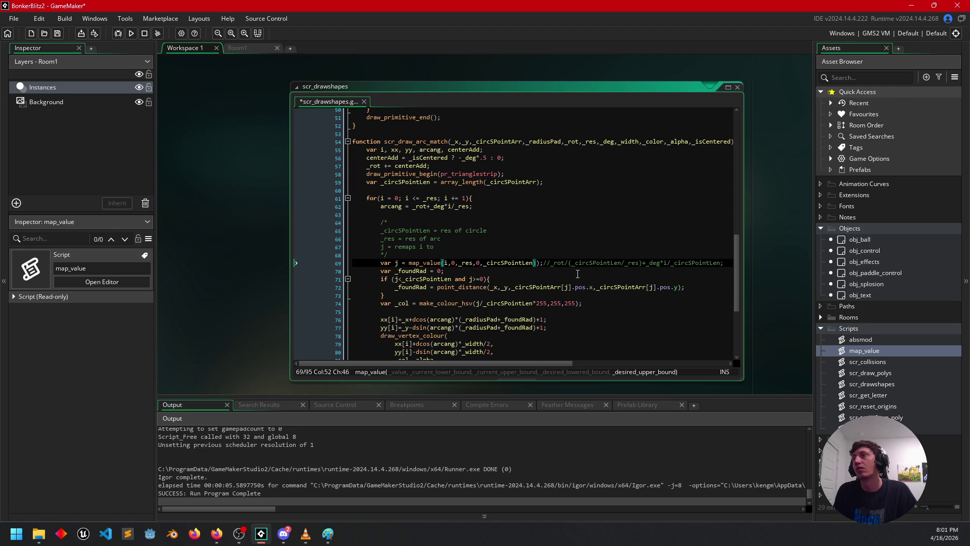
key("Delete")
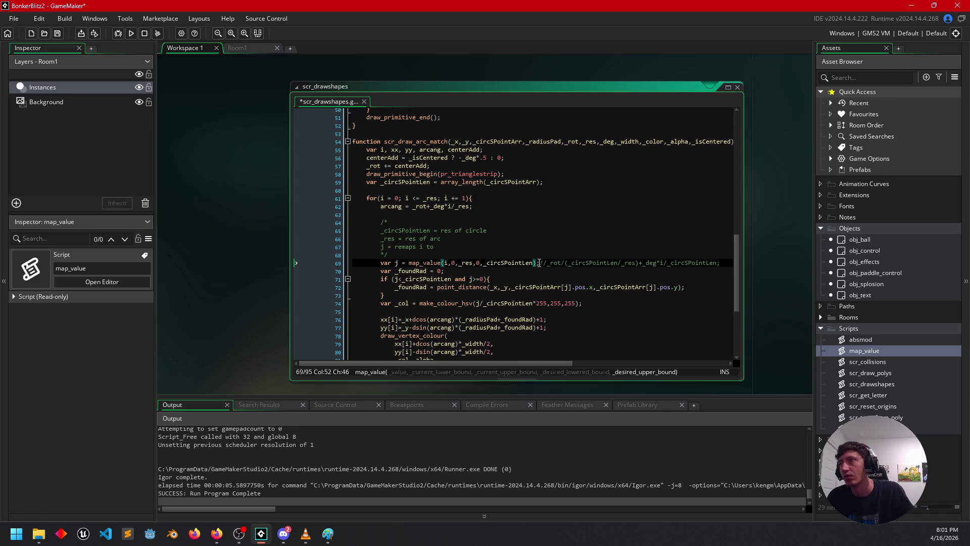
type("+a")
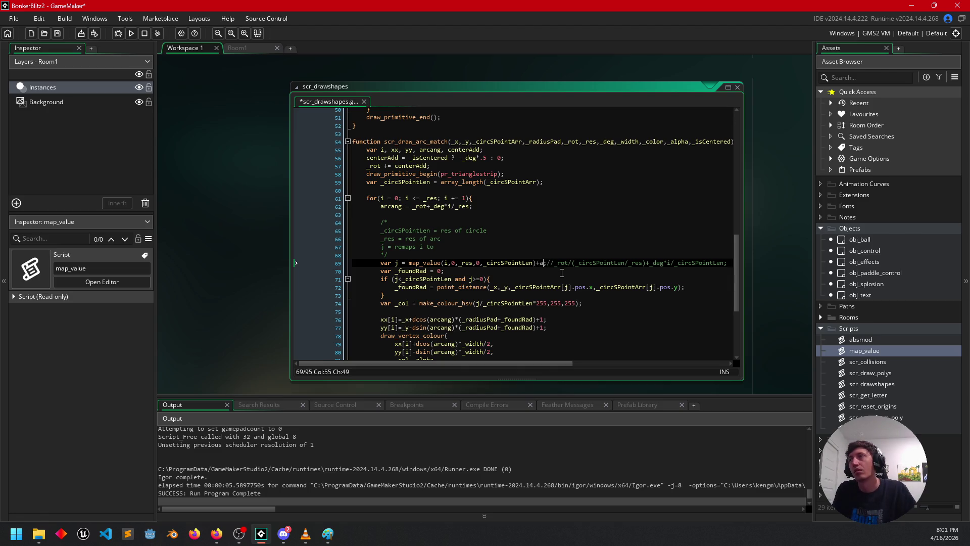
type("rcang")
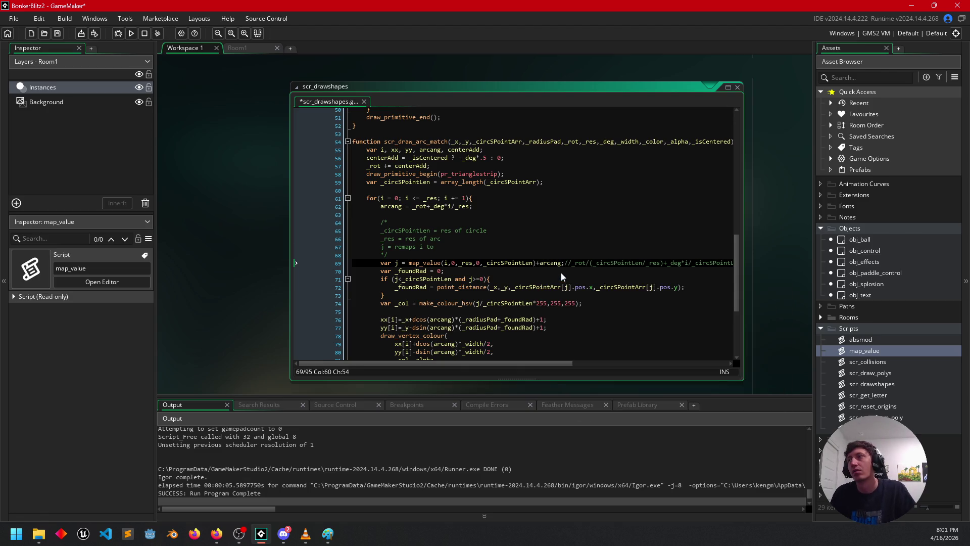
left_click(131, 33)
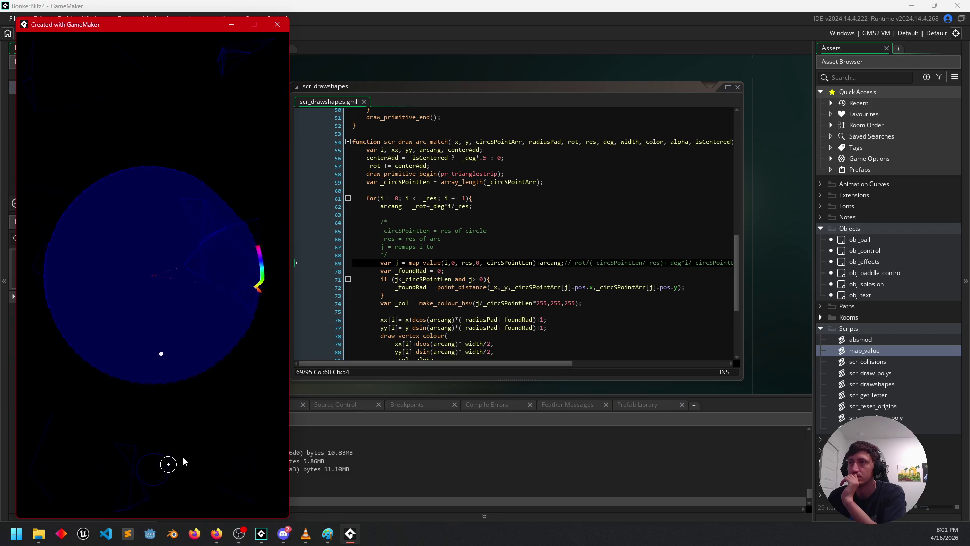
left_click(277, 25)
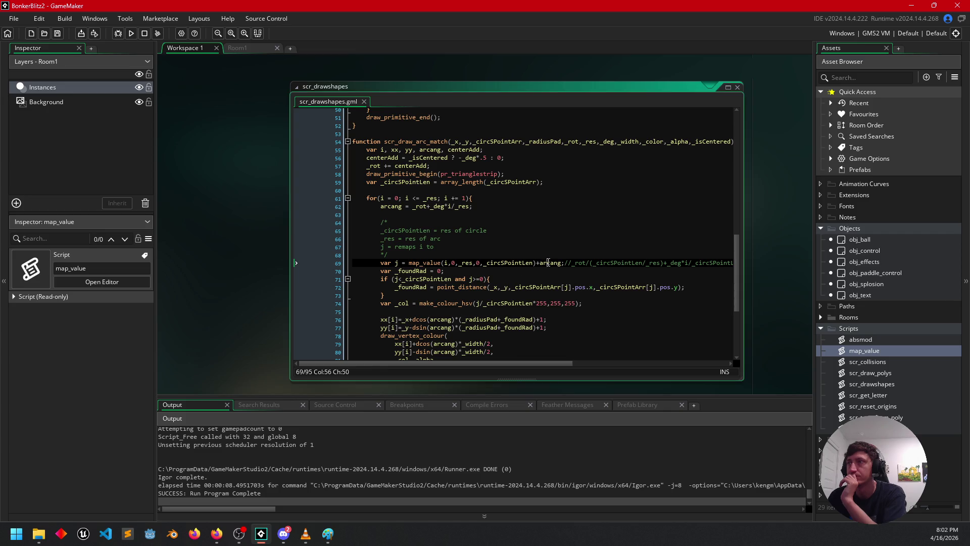
Move +arcang into map_value's first argument as i+arcang and test-run the game.
double_click(547, 263)
key("BackSpace")
key("BackSpace")
key("Left")
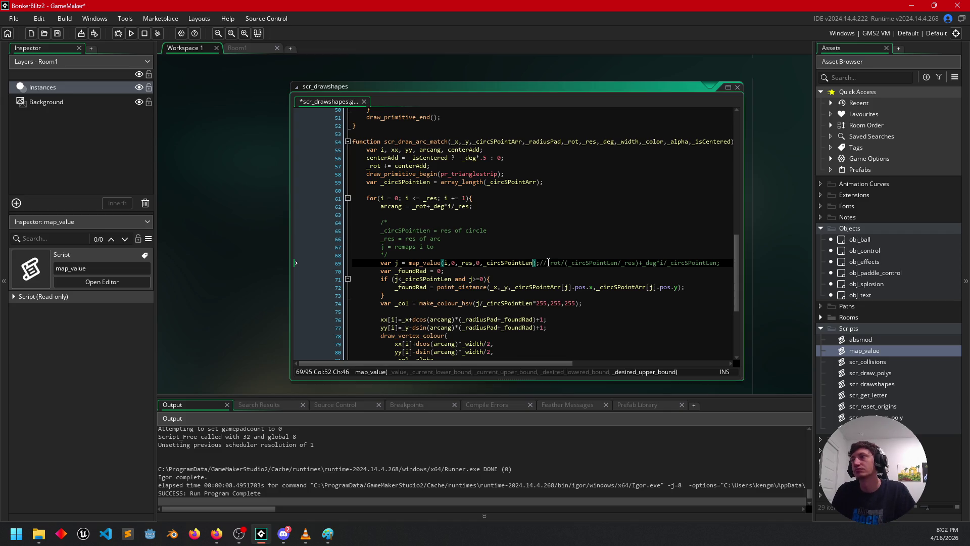
key("Left")
key("Left")
key("Left")
type("+a")
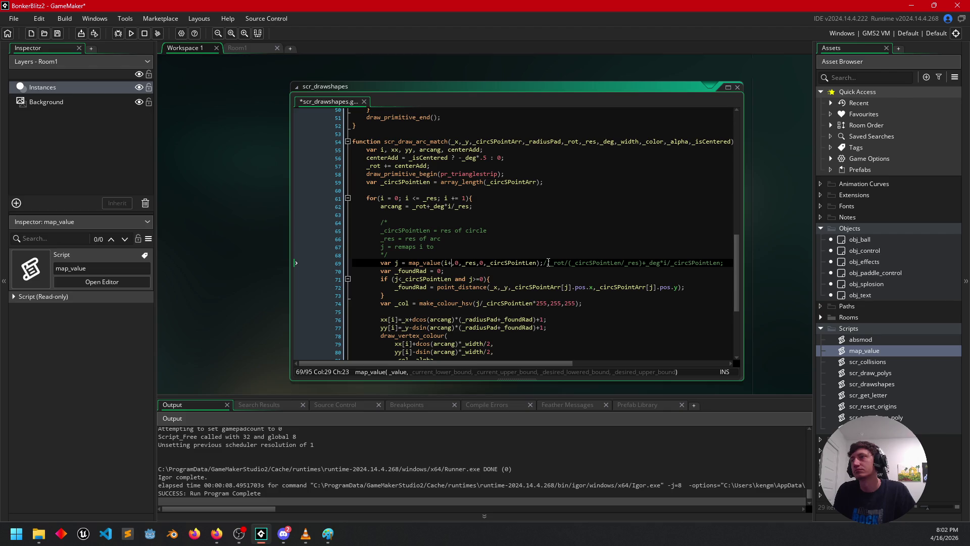
type("rcang")
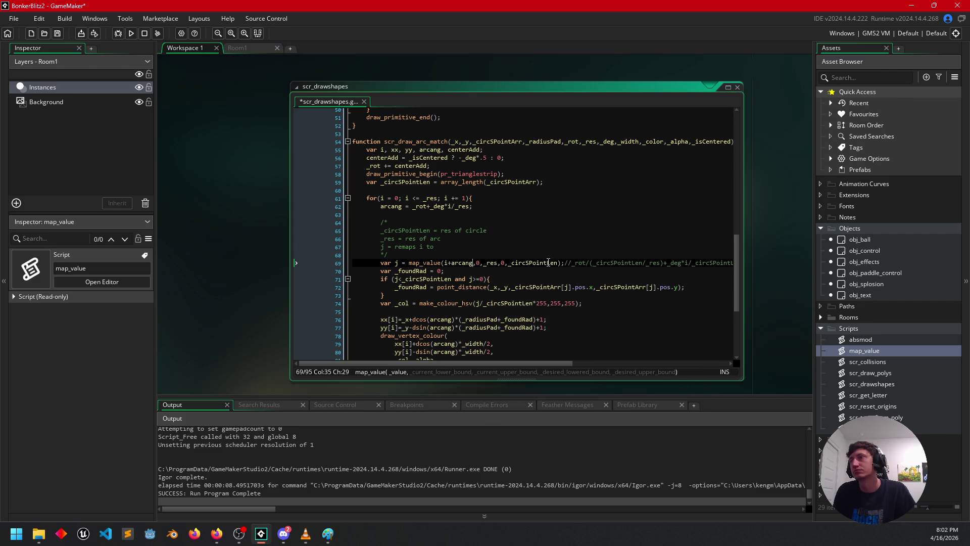
key("F5")
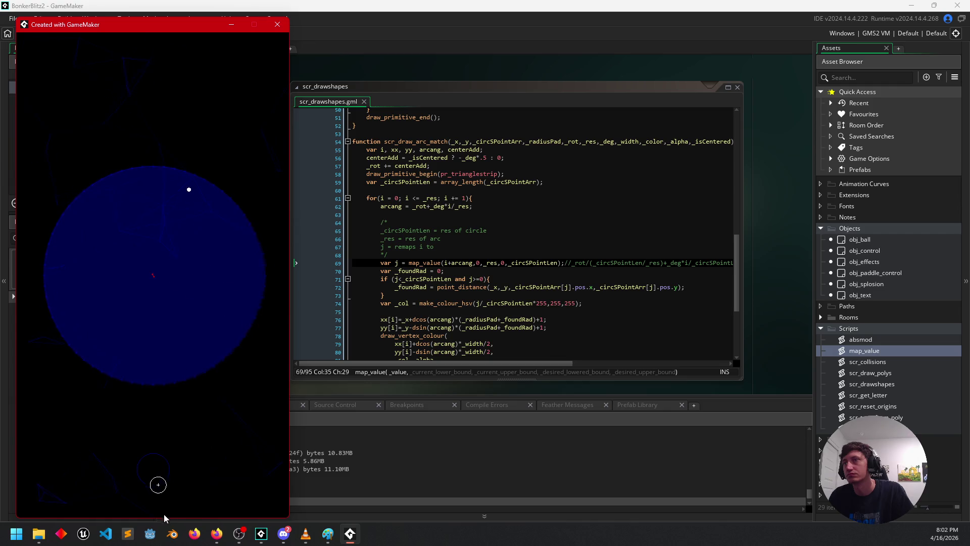
left_click(277, 25)
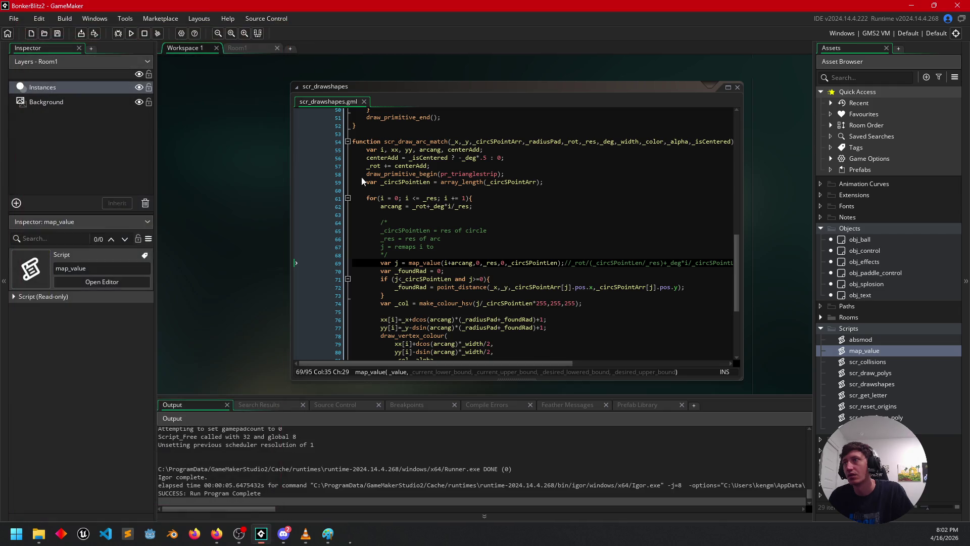
Revert the first argument to plain i, giving map_value(i,0,_res,0,_circSPointLen).
double_click(463, 262)
key("Insert")
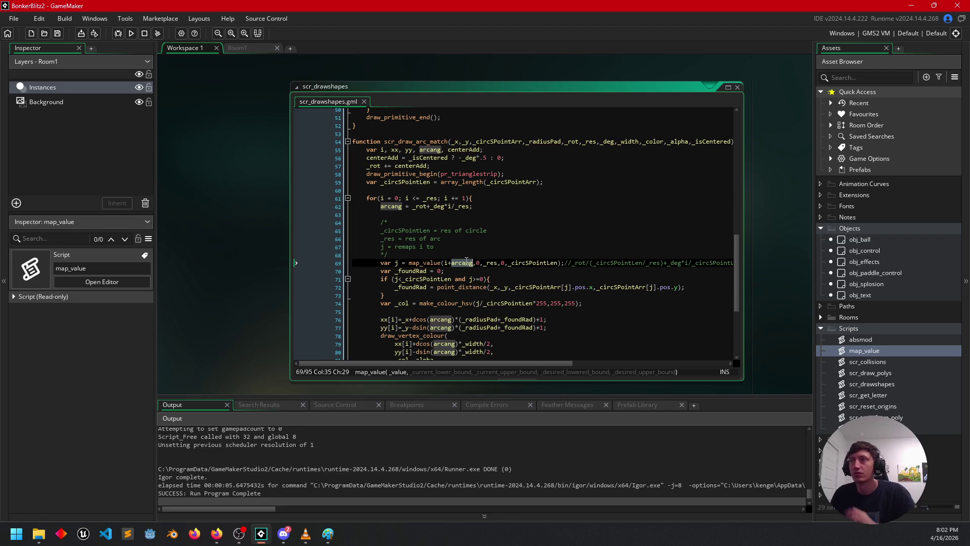
key("BackSpace")
key("BackSpace")
key("BackSpace")
key("Insert")
type("i")
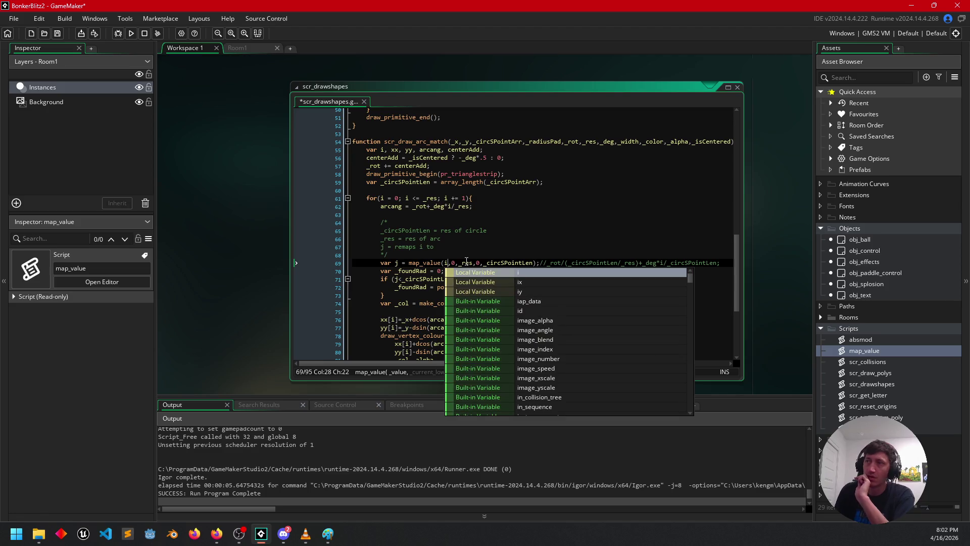
left_click(542, 244)
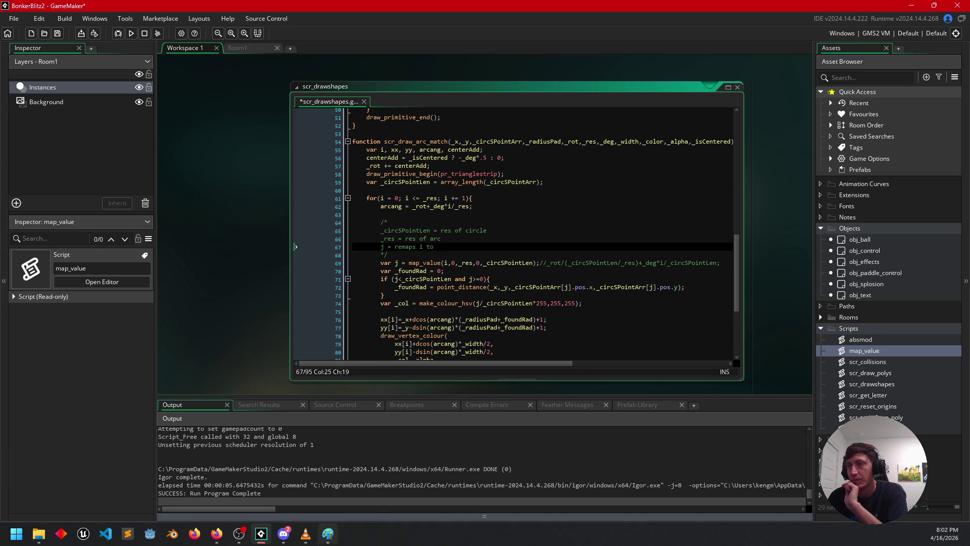
mouse_move(260, 542)
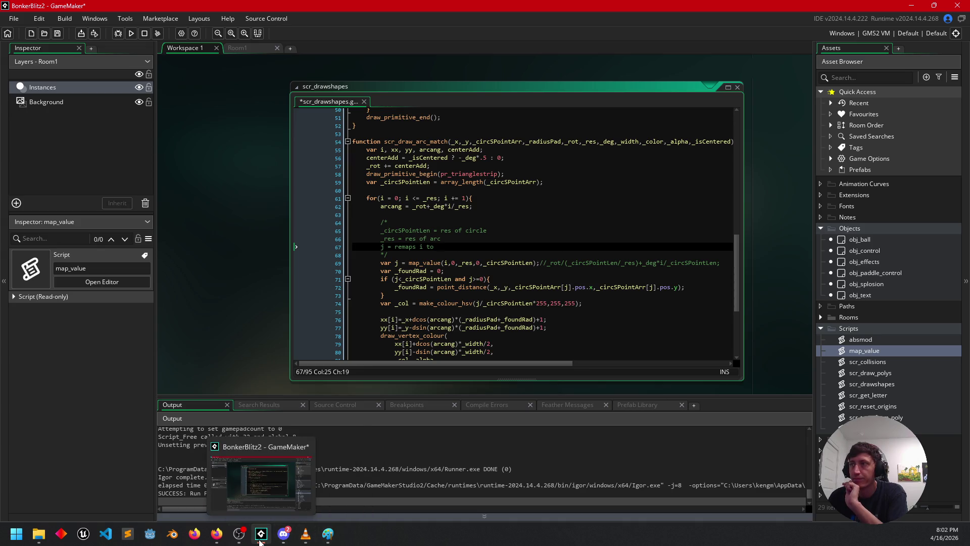
Mark a point inside the circle and tick marks along its upper-left arc.
left_click(261, 540)
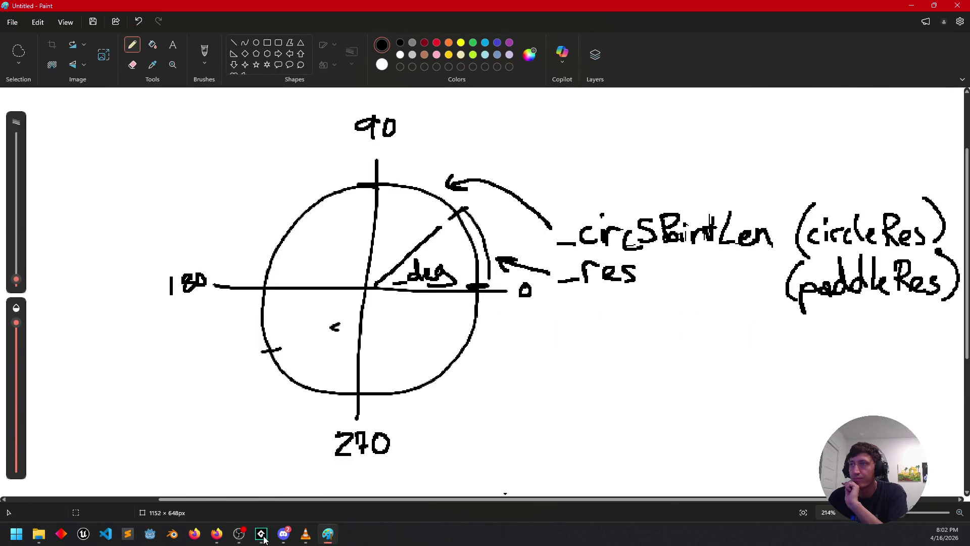
left_click(261, 539)
left_click(329, 540)
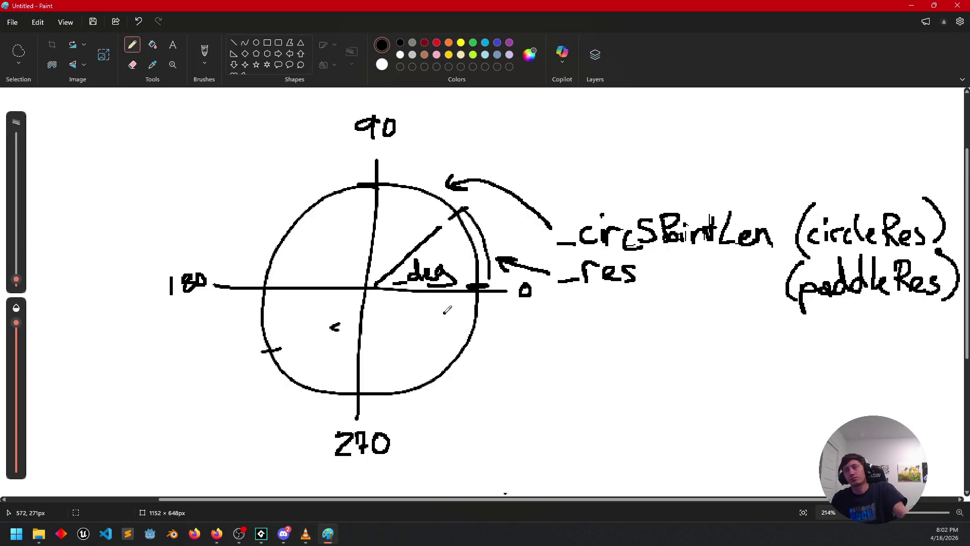
left_click(444, 313)
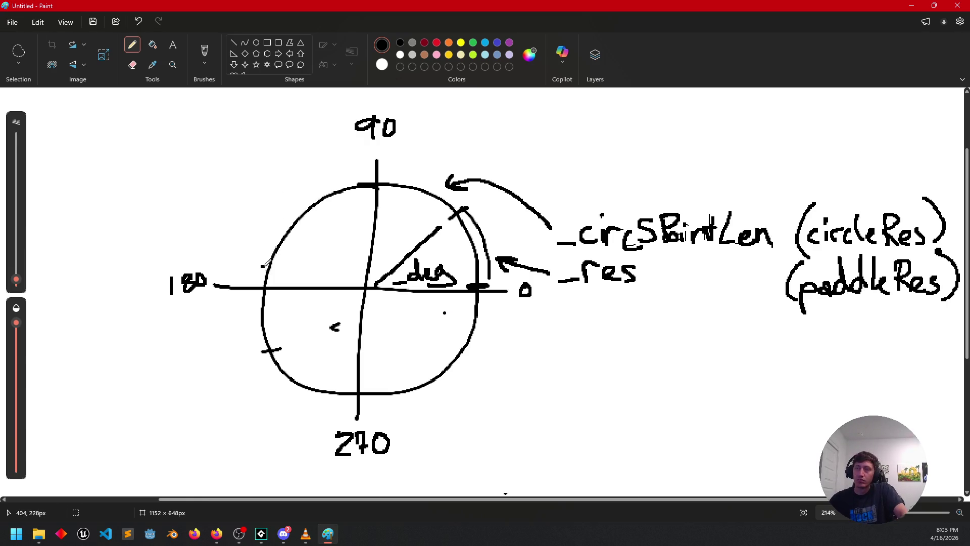
mouse_move(273, 243)
left_mouse_down()
mouse_move(285, 246)
mouse_move(329, 205)
mouse_move(357, 197)
left_mouse_up()
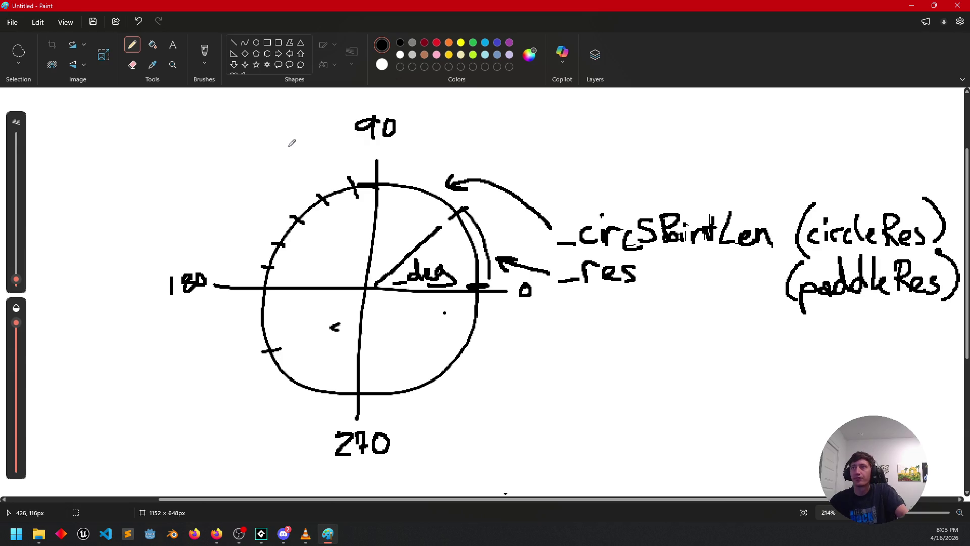
Write 'need to find j from i' above the circle with an arrow toward 90.
mouse_move(141, 129)
left_mouse_down()
mouse_move(197, 132)
mouse_move(277, 110)
mouse_move(306, 132)
mouse_move(316, 100)
mouse_move(312, 127)
left_mouse_up()
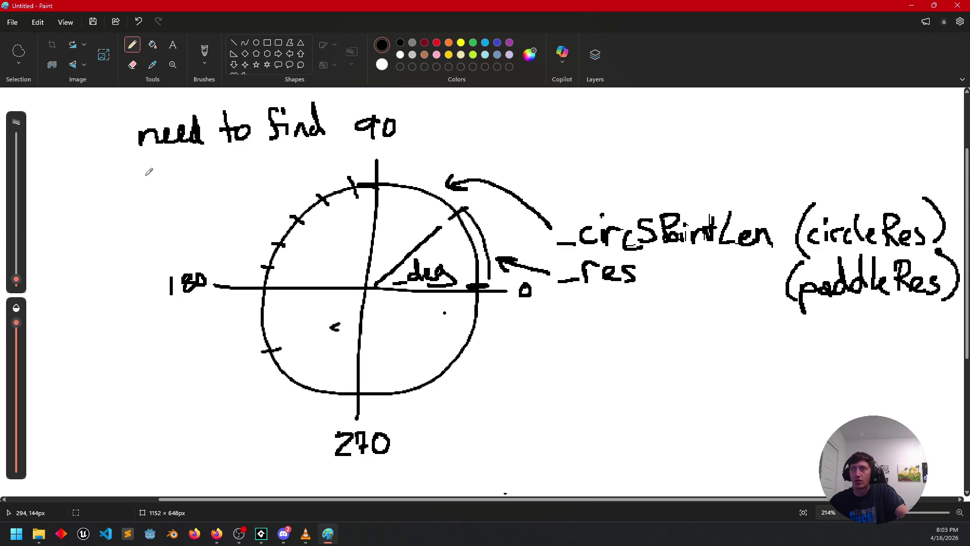
left_click_drag(170, 161, 157, 176)
left_click_drag(162, 154, 170, 150)
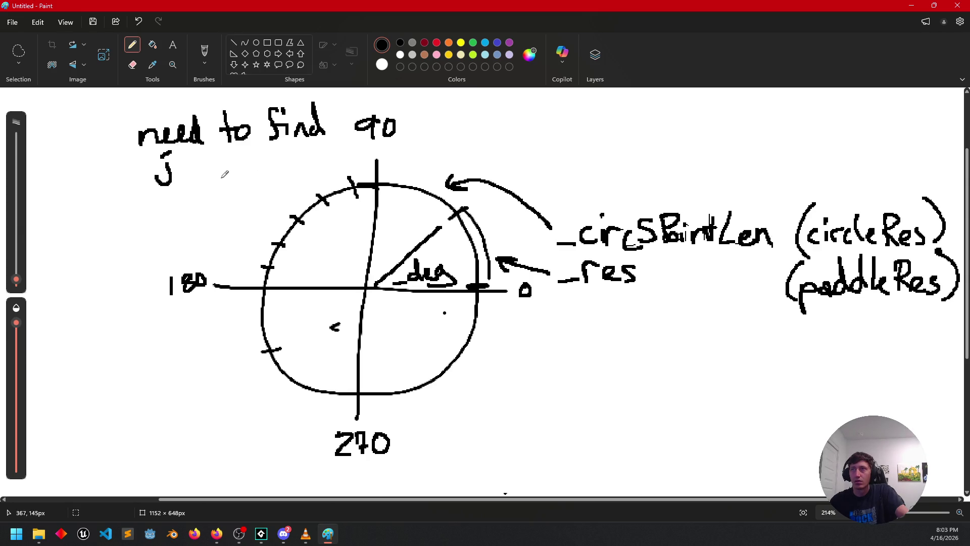
mouse_move(312, 149)
left_mouse_down()
mouse_move(346, 167)
mouse_move(331, 163)
left_mouse_up()
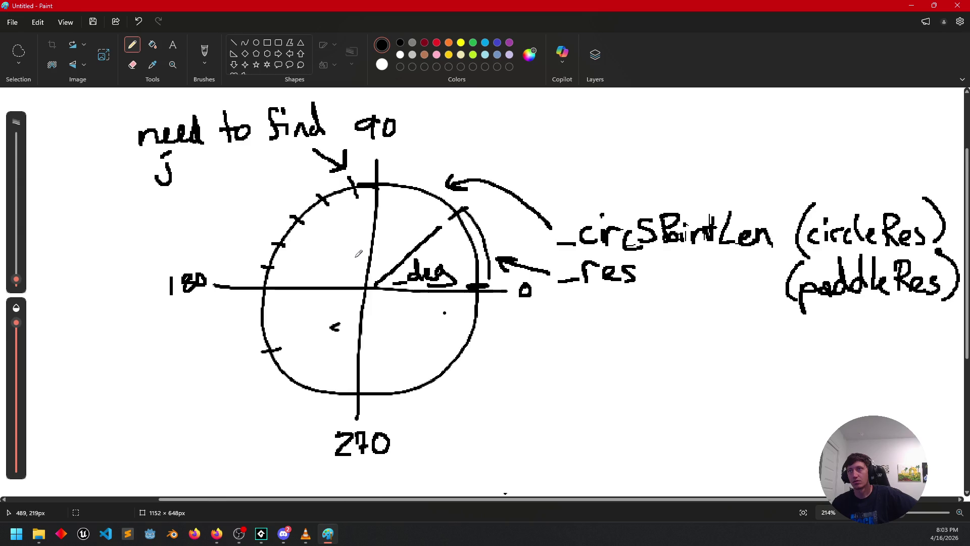
left_click(196, 176)
mouse_move(191, 158)
left_mouse_down()
mouse_move(195, 170)
mouse_move(263, 174)
left_mouse_up()
left_click(261, 152)
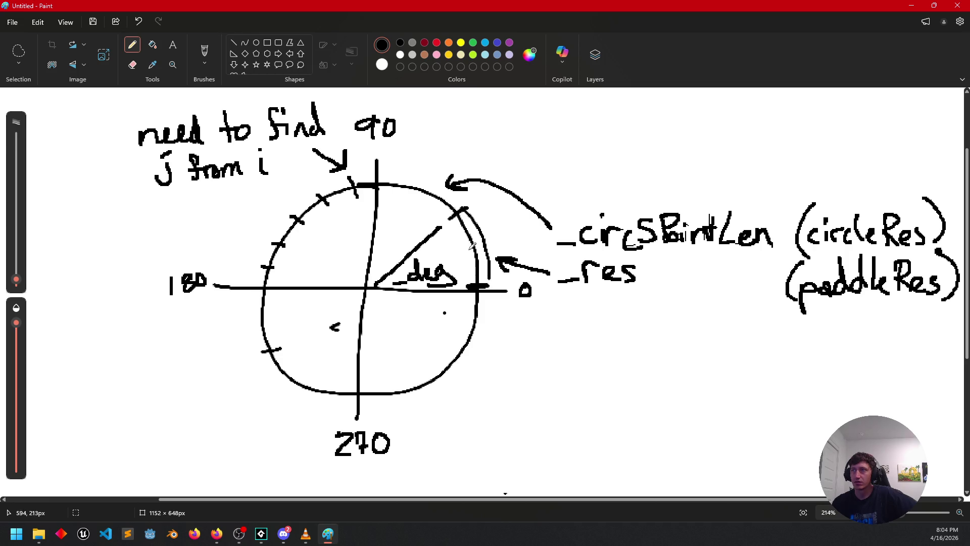
mouse_move(473, 249)
left_mouse_down()
mouse_move(497, 243)
mouse_move(490, 265)
left_mouse_up()
Fill the short right arc between 0 and the _res label with closely spaced ticks.
mouse_move(467, 230)
left_mouse_down()
mouse_move(492, 221)
mouse_move(476, 230)
mouse_move(479, 216)
left_mouse_up()
left_click_drag(475, 258, 489, 251)
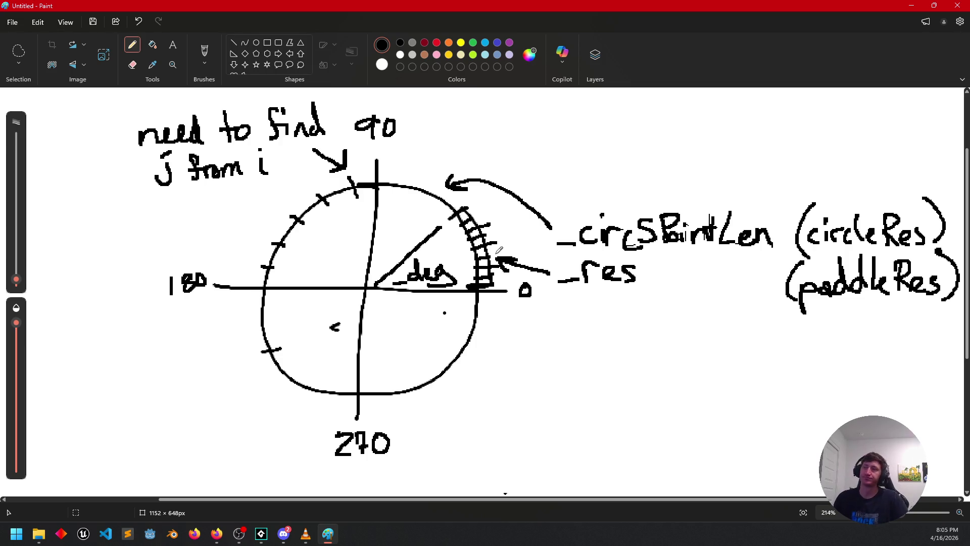
left_click(309, 539)
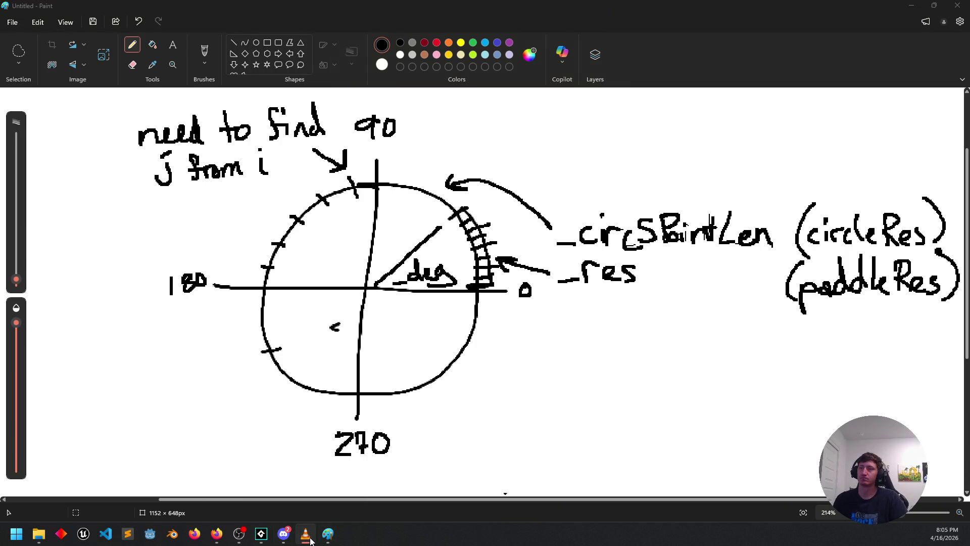
Change map_value's upper bound on line 69 to 360 and run the game.
mouse_move(261, 533)
left_click(331, 436)
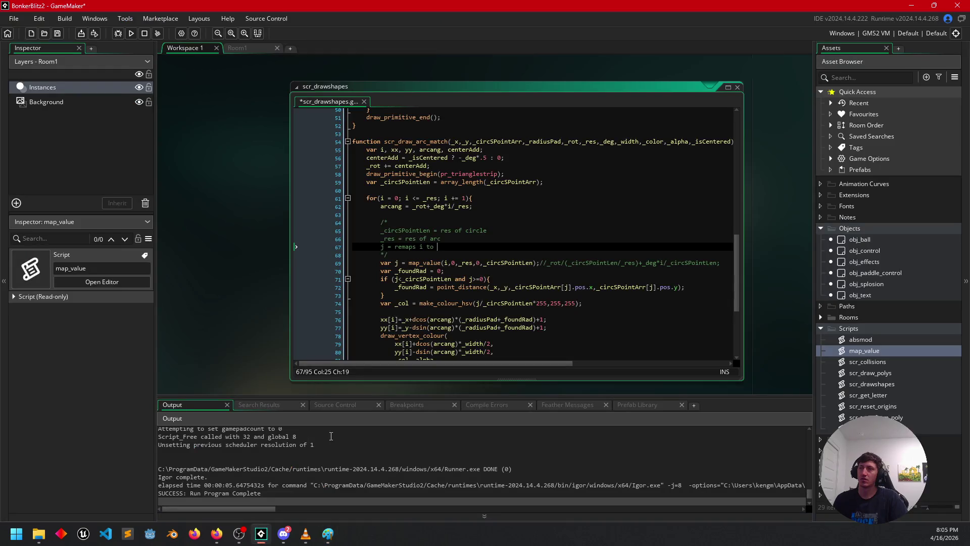
left_click(435, 256)
left_click(534, 263)
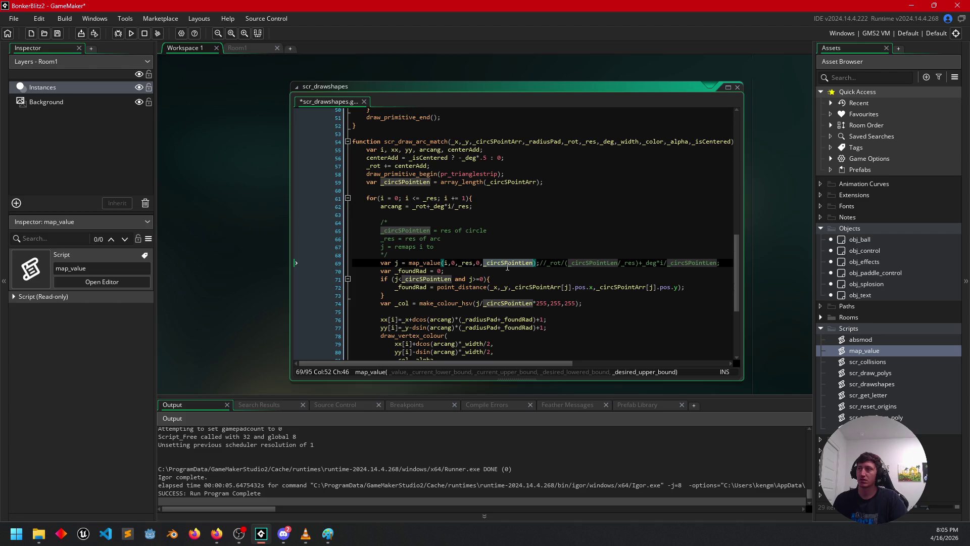
type("360")
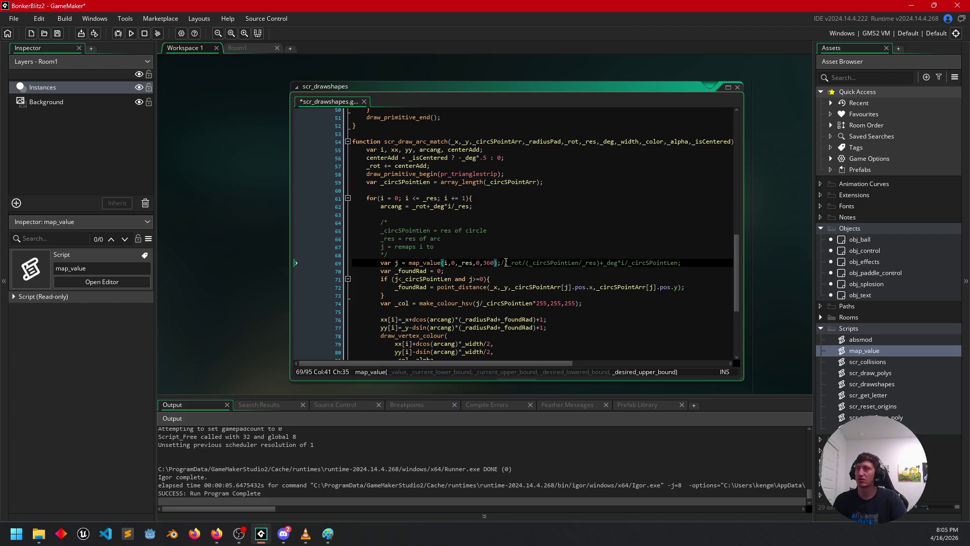
scroll(510, 256, "down", 3)
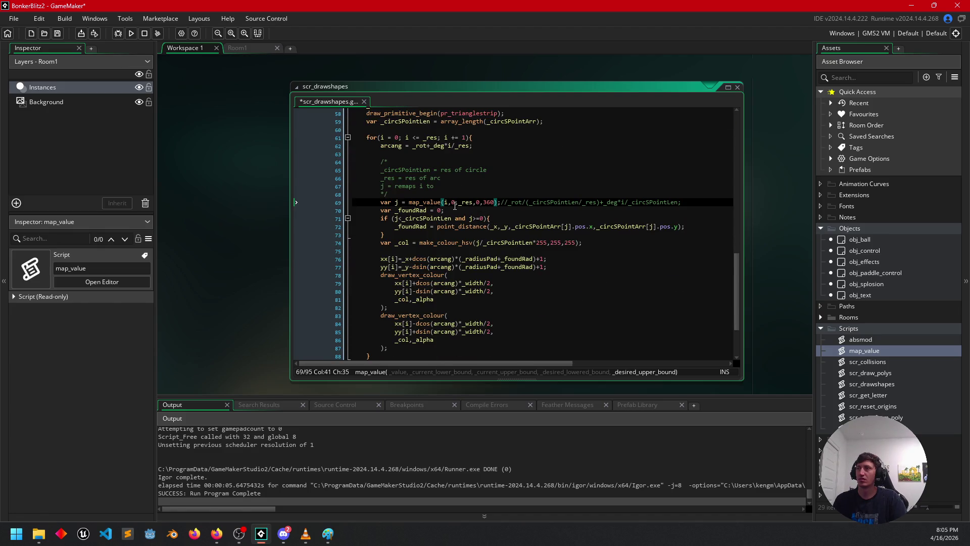
left_click(396, 202)
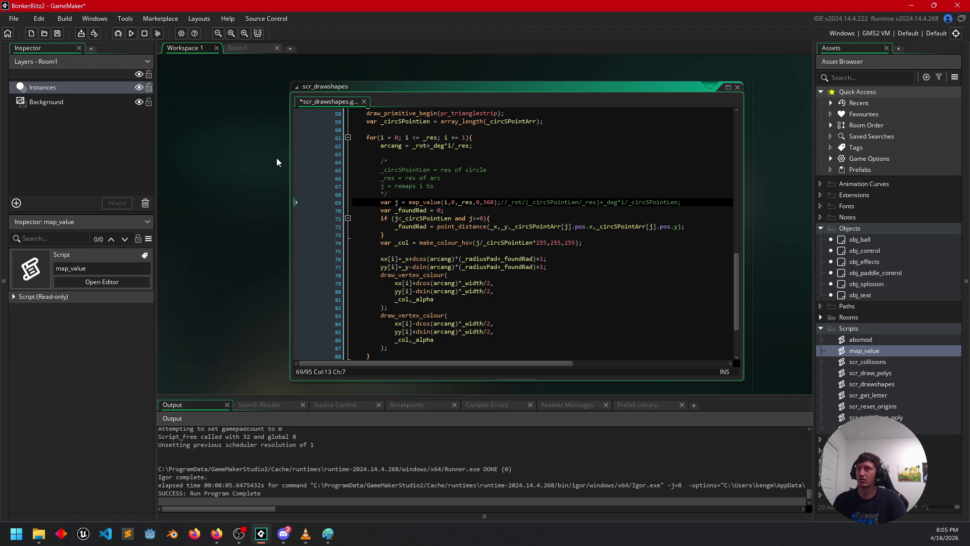
left_click(131, 33)
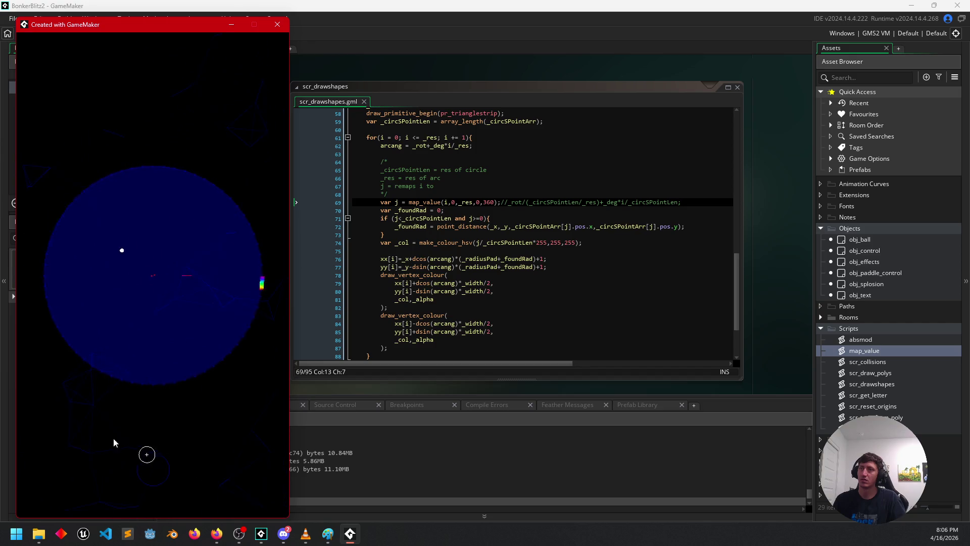
Set map_value's upper bound to 1, make the hue make_colour_hsv(j*255,255,255), and relaunch.
left_click(283, 27)
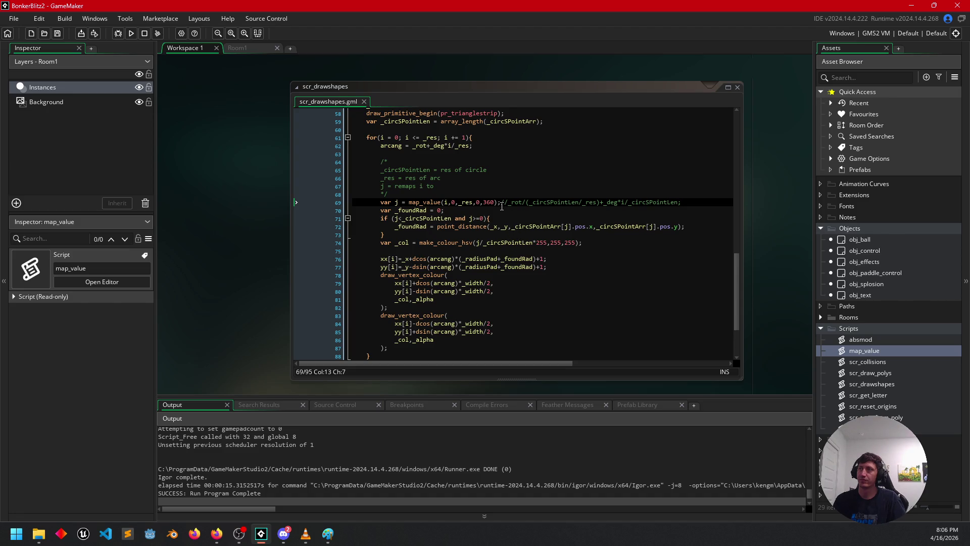
left_click(495, 202)
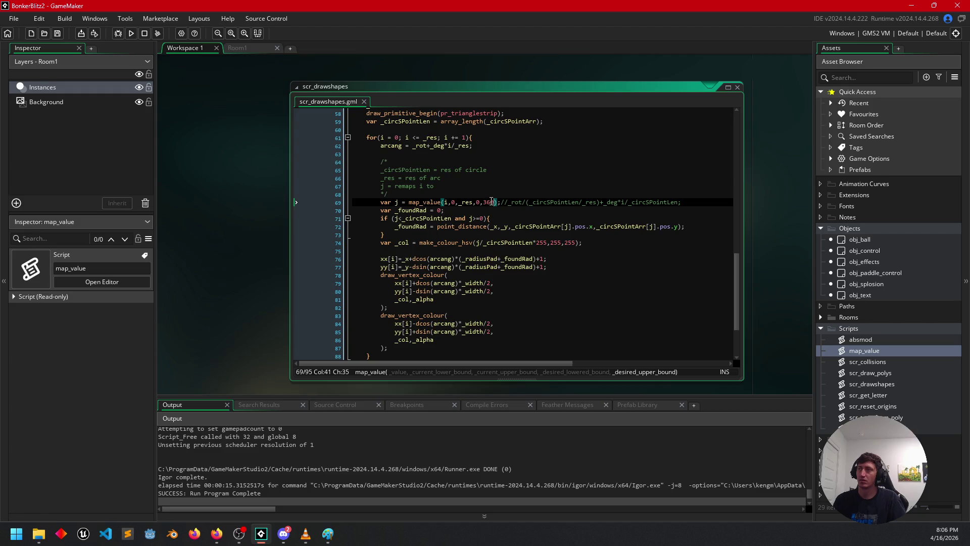
double_click(506, 243)
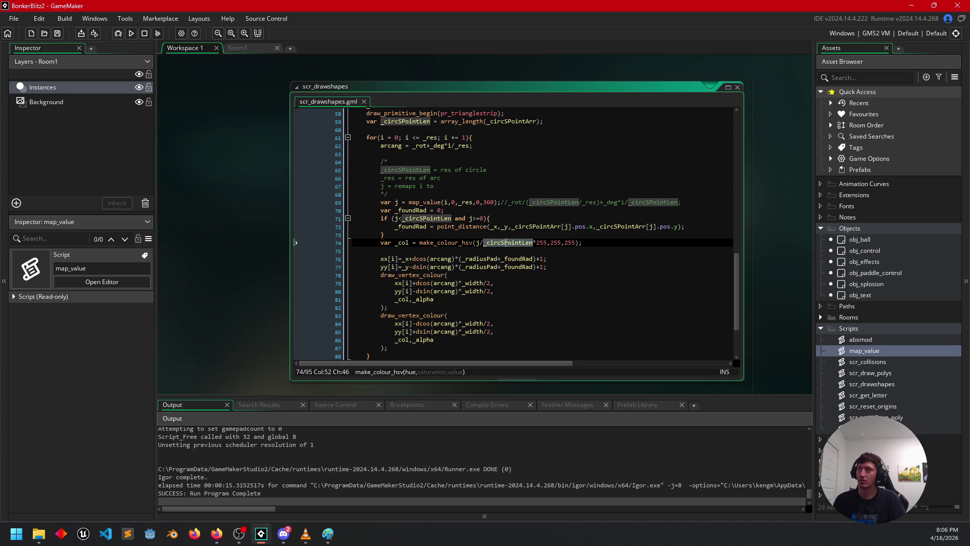
double_click(489, 202)
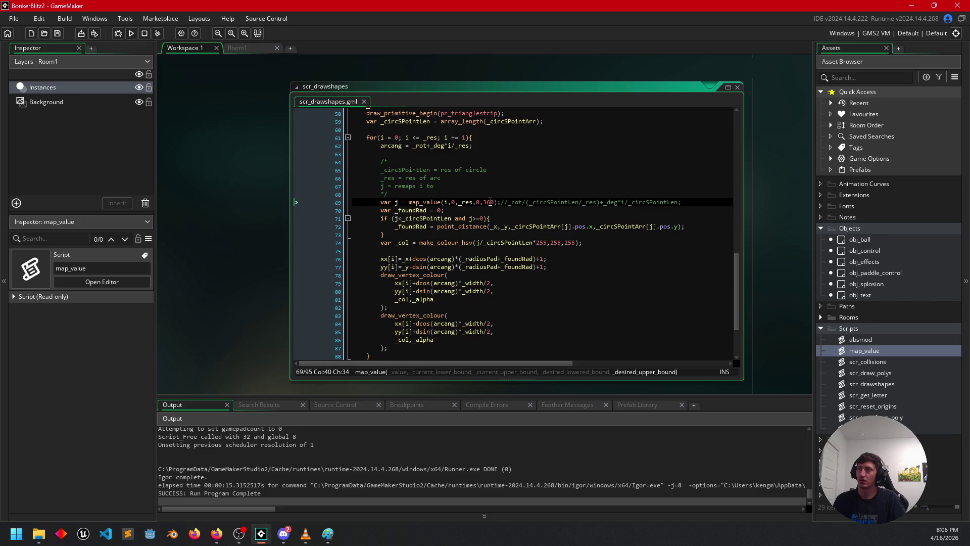
type("1")
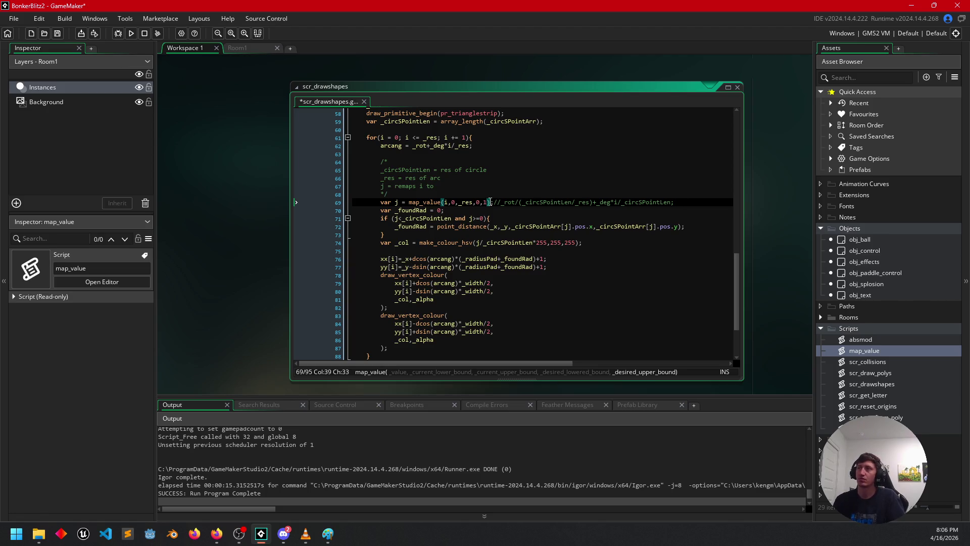
type(")")
double_click(514, 243)
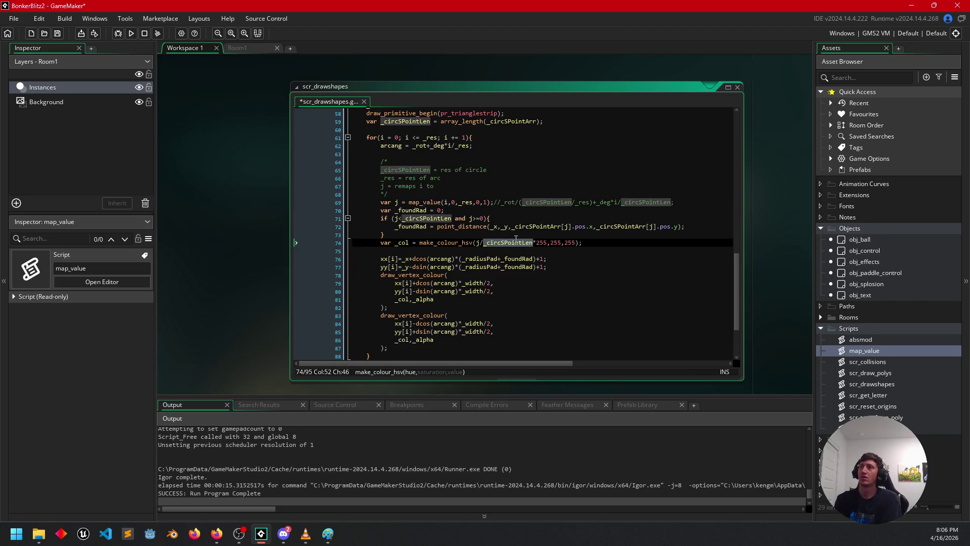
key("BackSpace")
key("BackSpace")
left_click(508, 236)
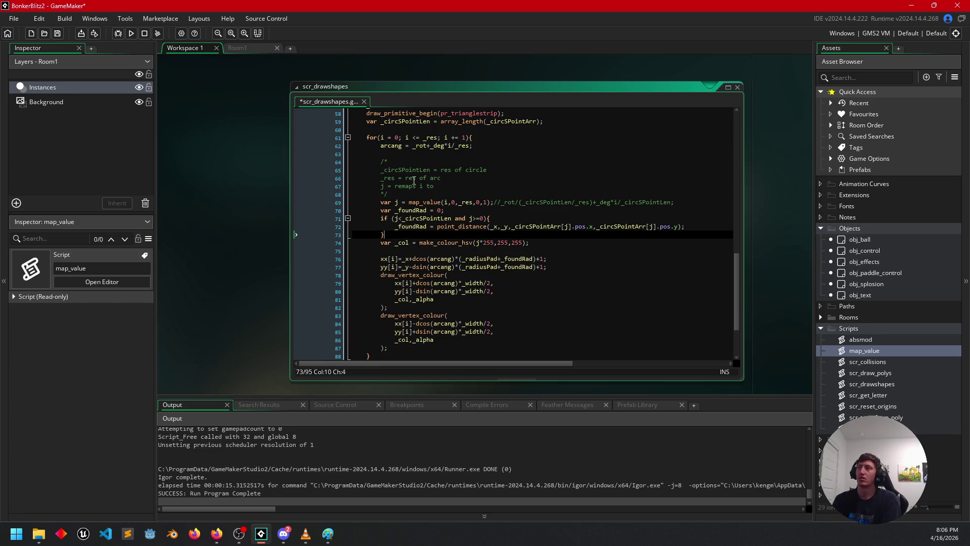
left_click(131, 34)
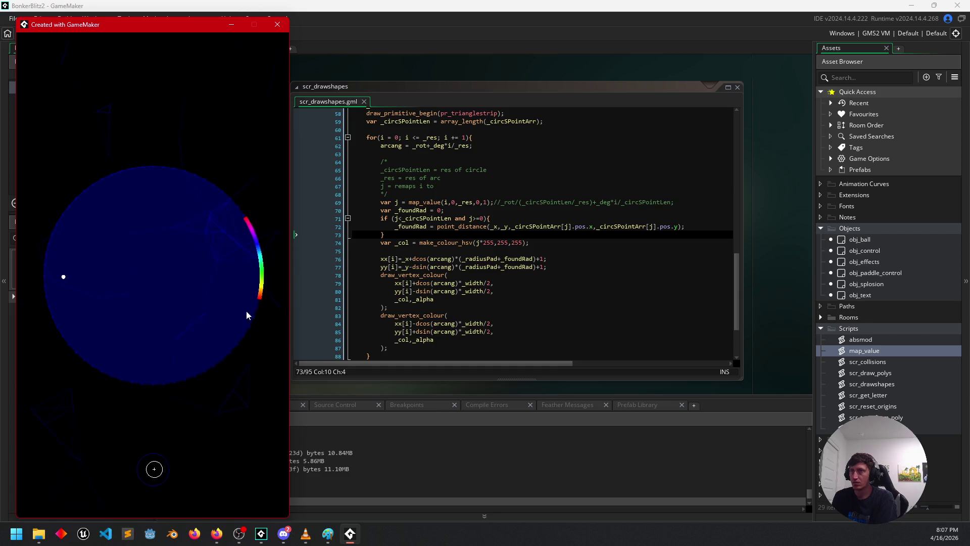
Close the test game once the rainbow arc appears along the circle's right edge.
left_click(278, 25)
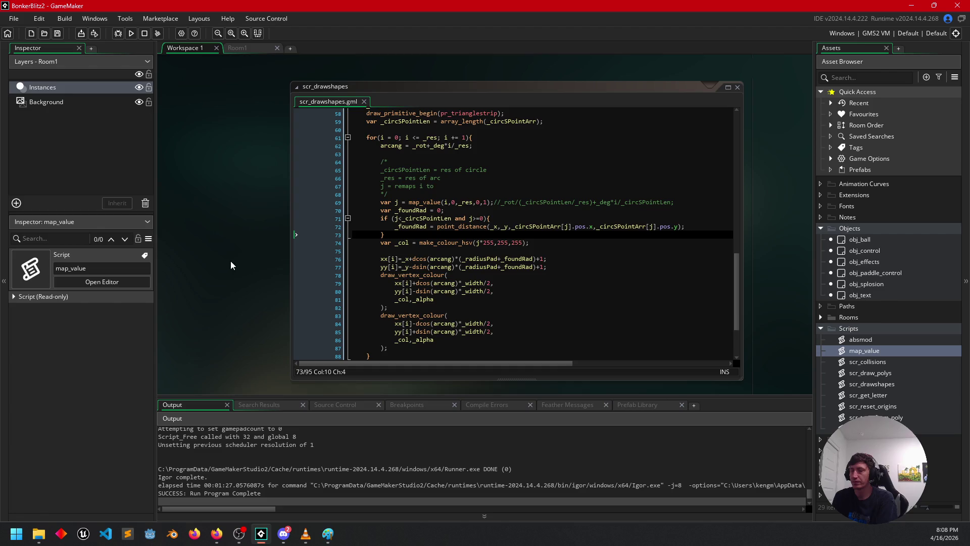
Insert a blank line after j = map_value(i,0,_res,0,1) on line 69.
left_click(483, 202)
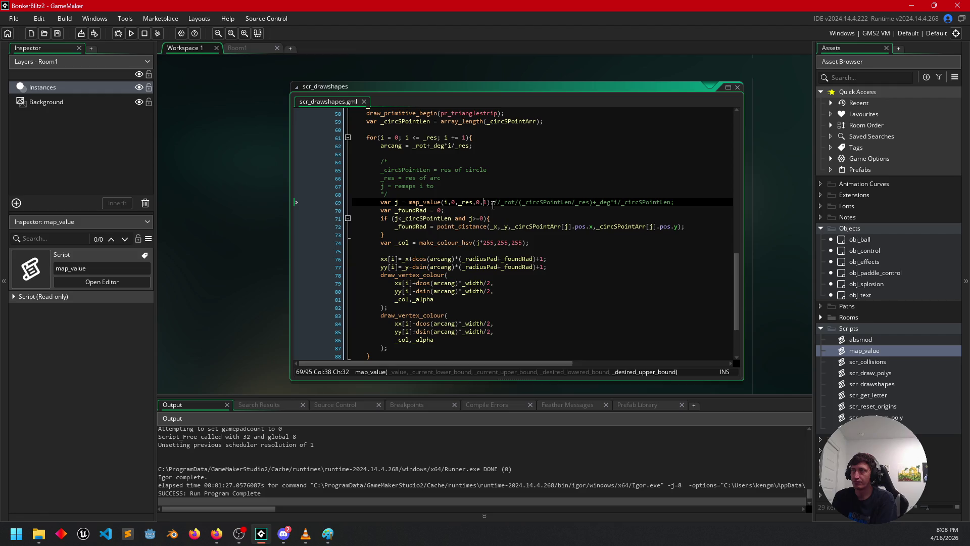
left_click(678, 202)
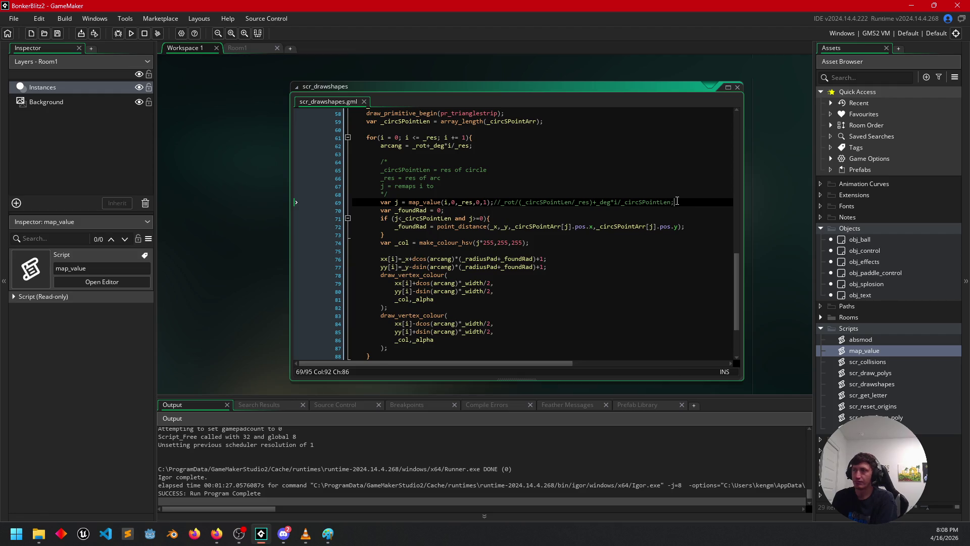
key("Return")
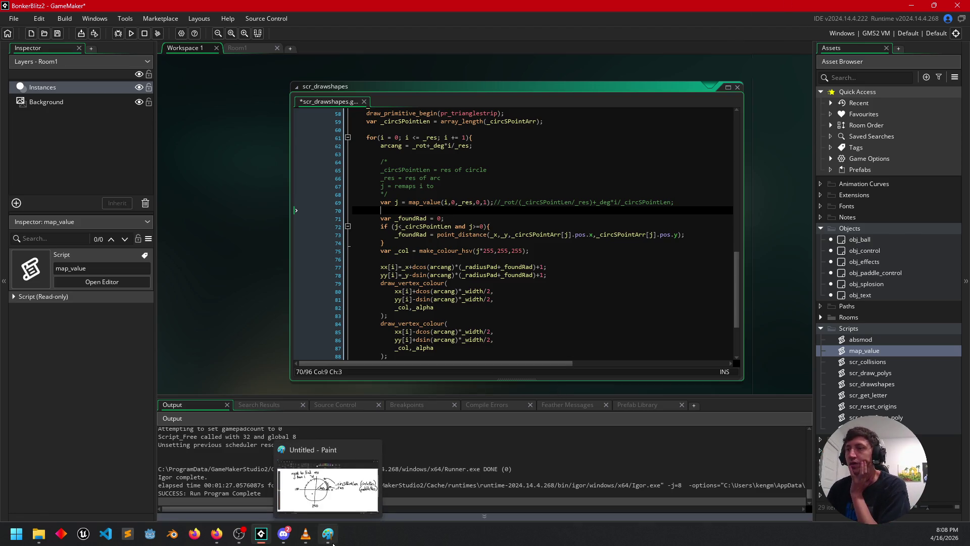
left_click(326, 539)
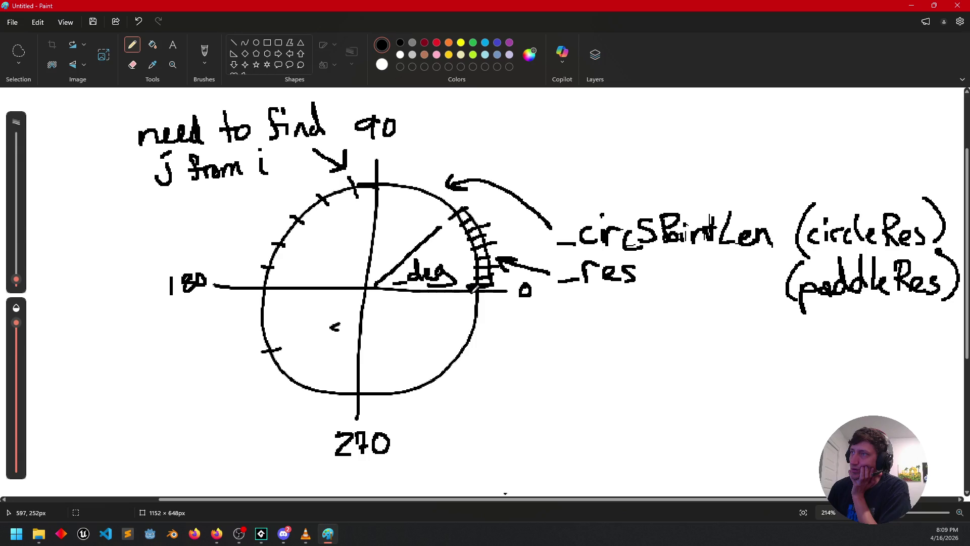
In Paint, draw a short stroke where the 0° line meets the circle.
left_click_drag(474, 290, 482, 290)
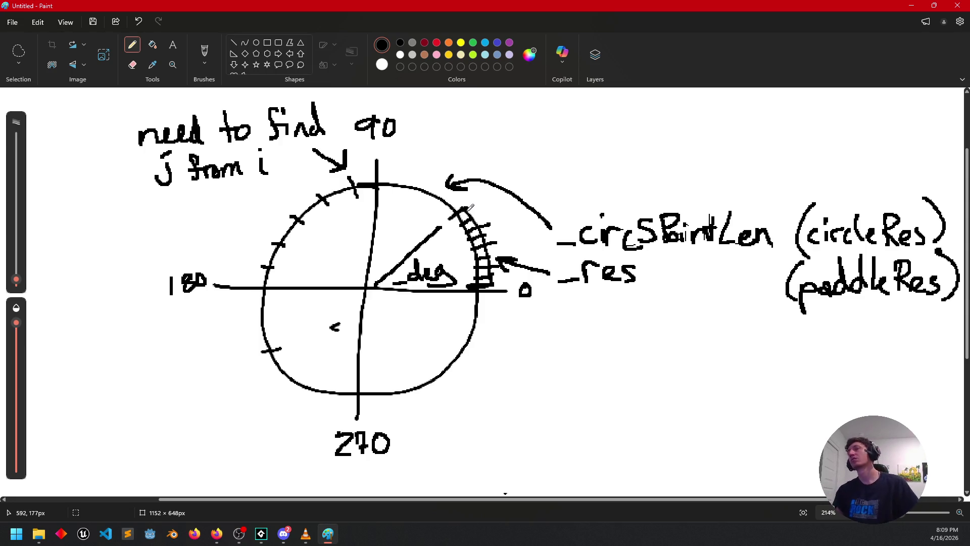
Set line 69 to map_value(i,0,_res,0,_deg/360), comment out the old expression, and run the game.
mouse_move(307, 539)
left_click(261, 534)
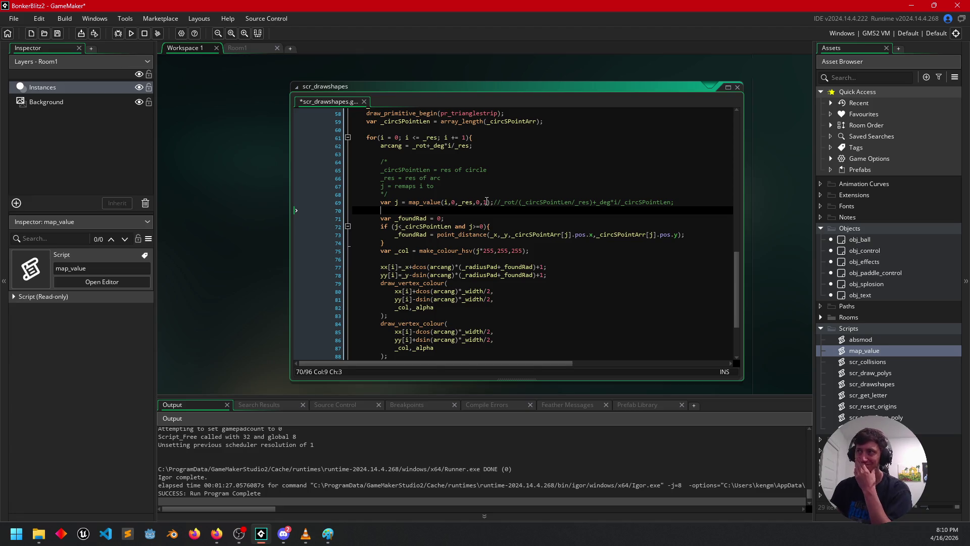
left_click(486, 202)
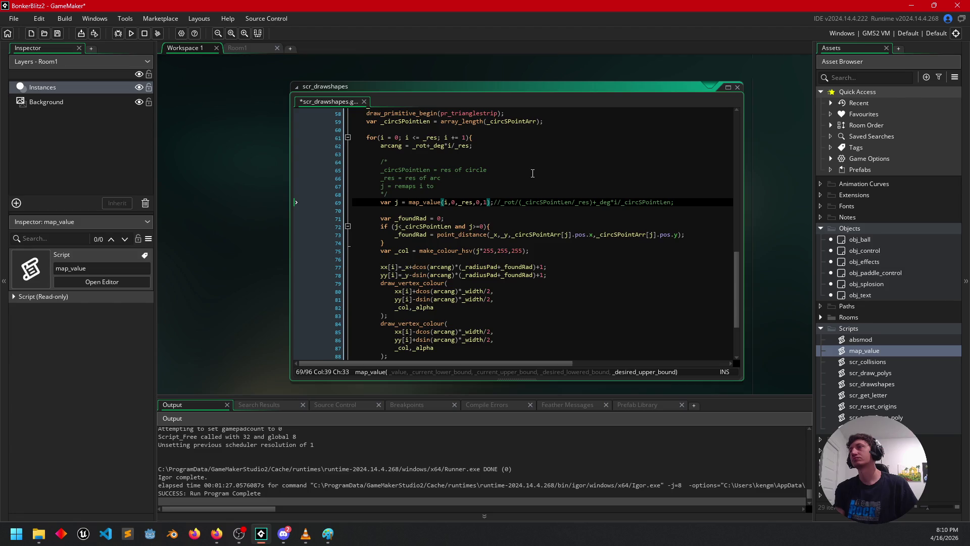
type("*")
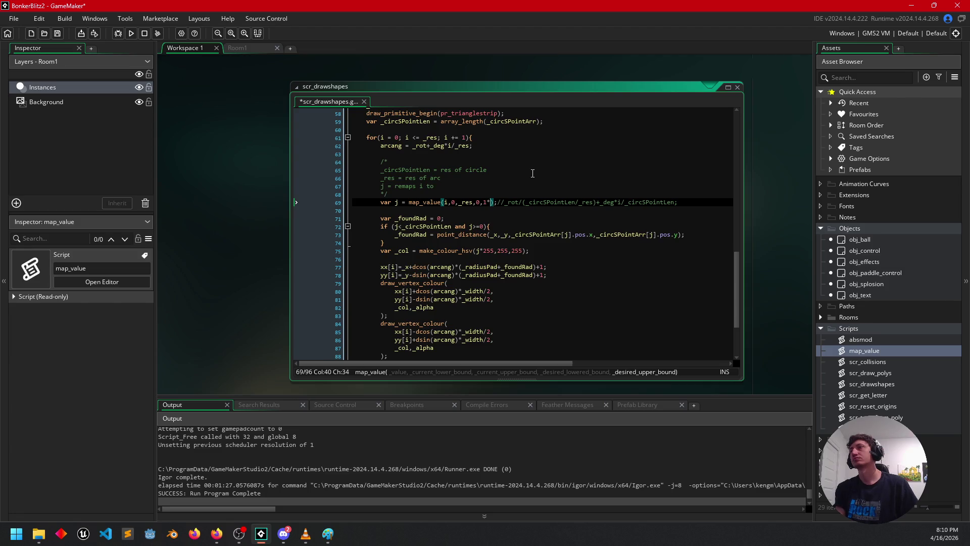
type("_deg*")
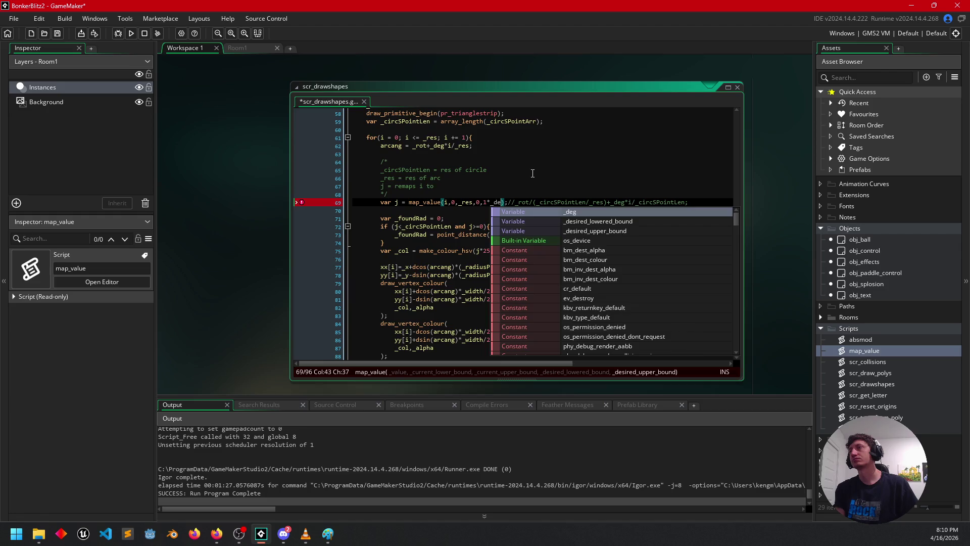
type("360")
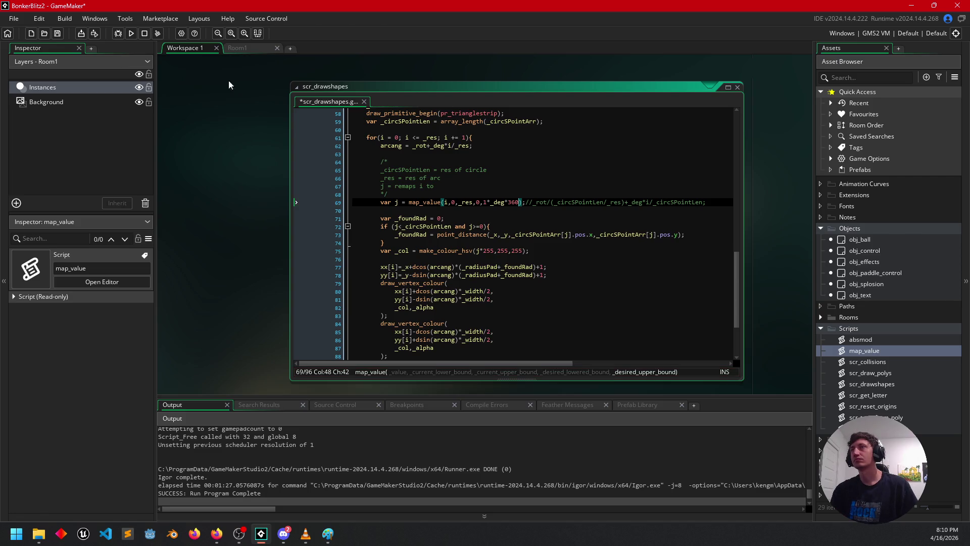
left_click(508, 202)
key("BackSpace")
type("/")
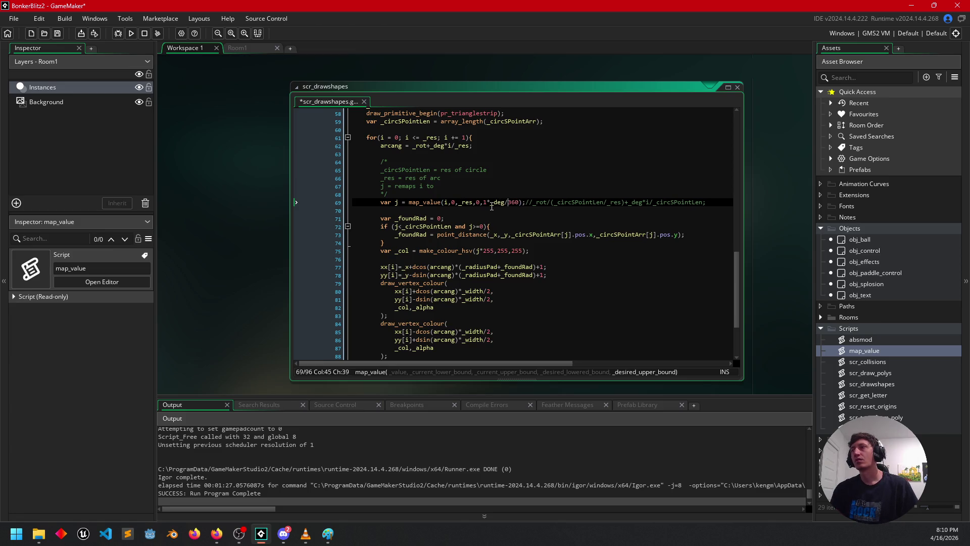
type("(")
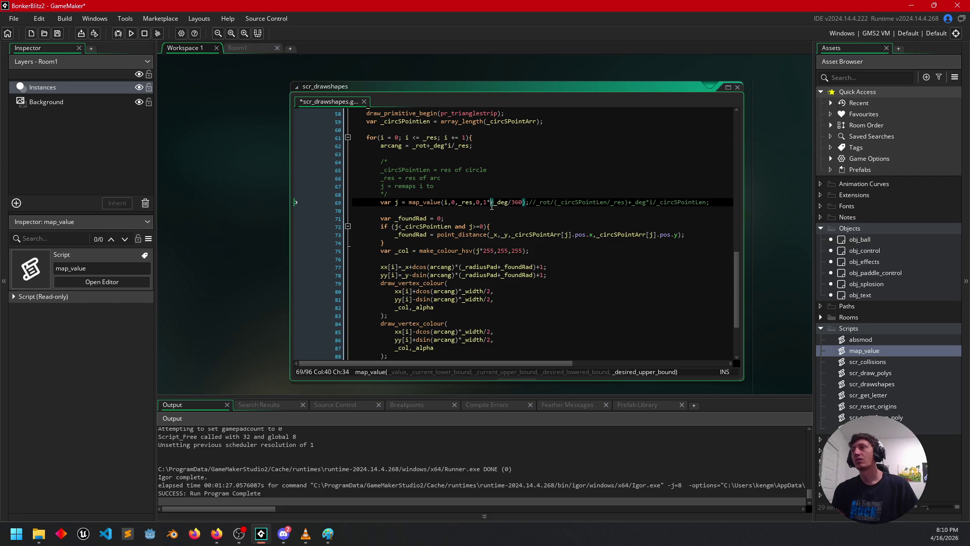
key("BackSpace")
key("BackSpace")
key("BackSpace")
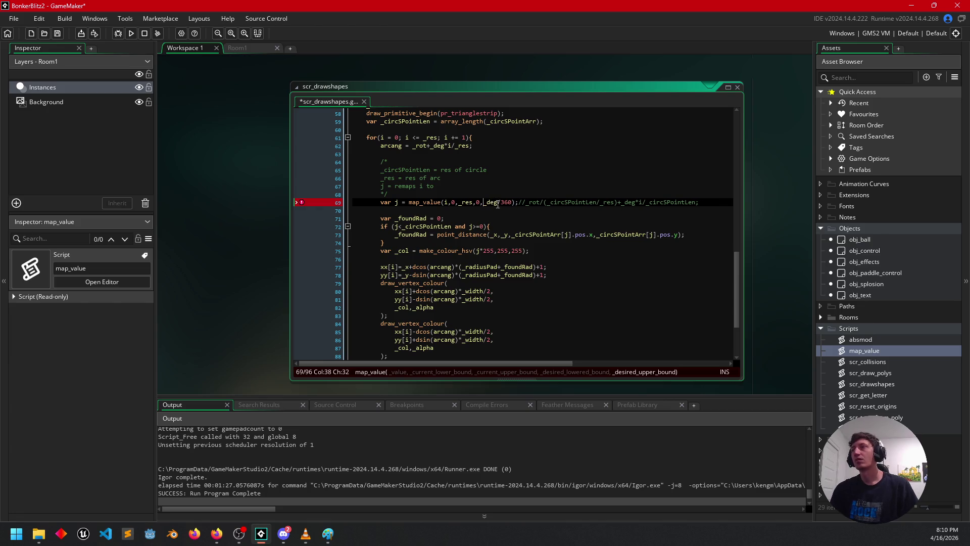
left_click(523, 202)
type("/")
left_click(131, 33)
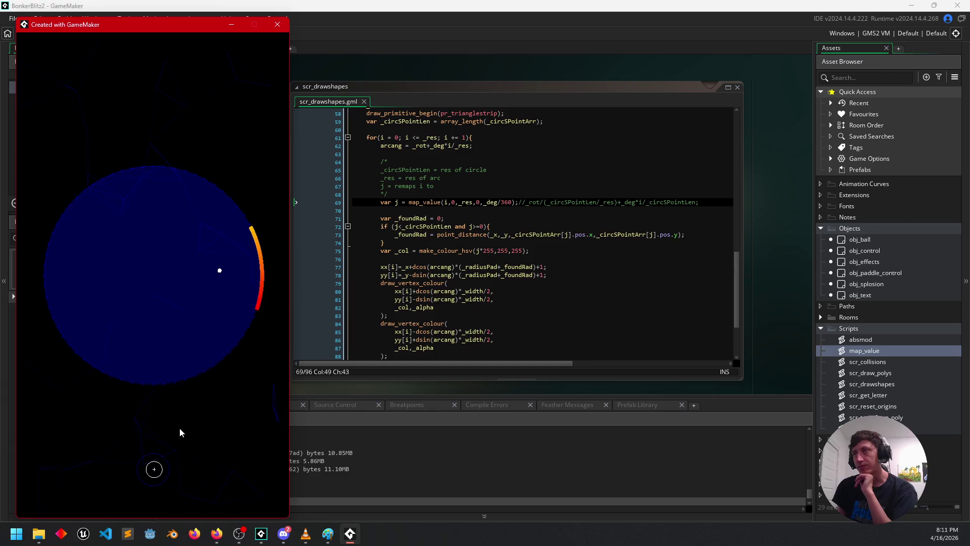
Close the running game window and bring the Paint circle sketch back up.
left_click(278, 24)
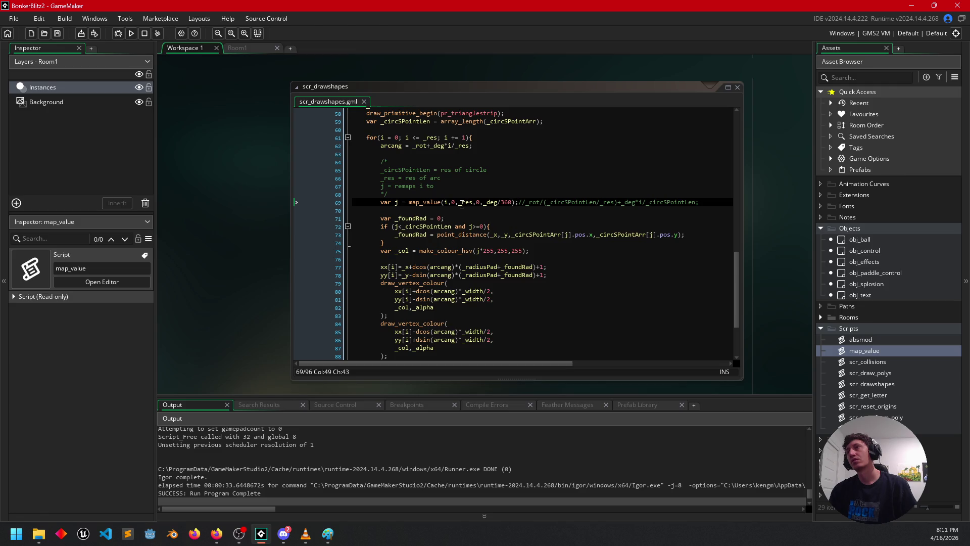
left_click(328, 536)
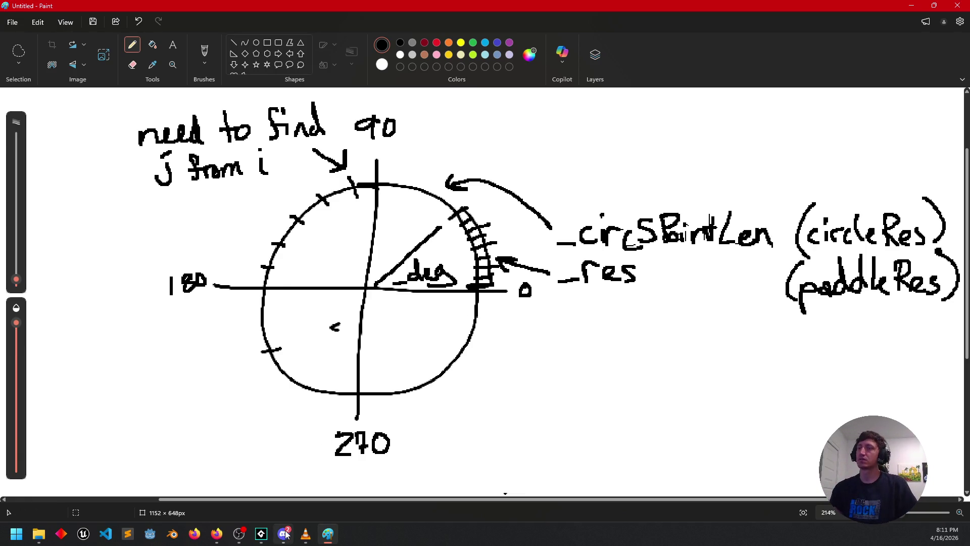
left_click(261, 534)
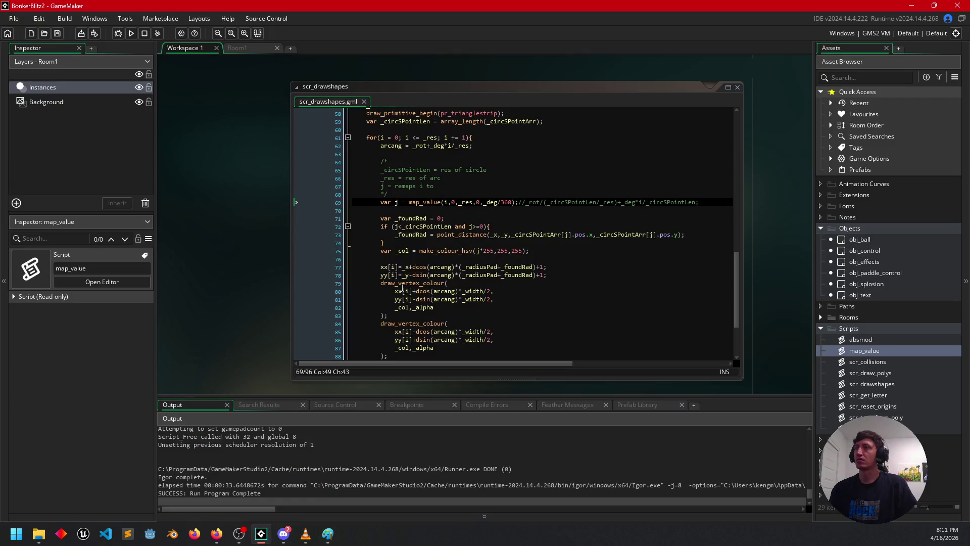
Change map_value's first argument on line 69 to i+arcang, test-run the arc, then close the game.
left_click(448, 202)
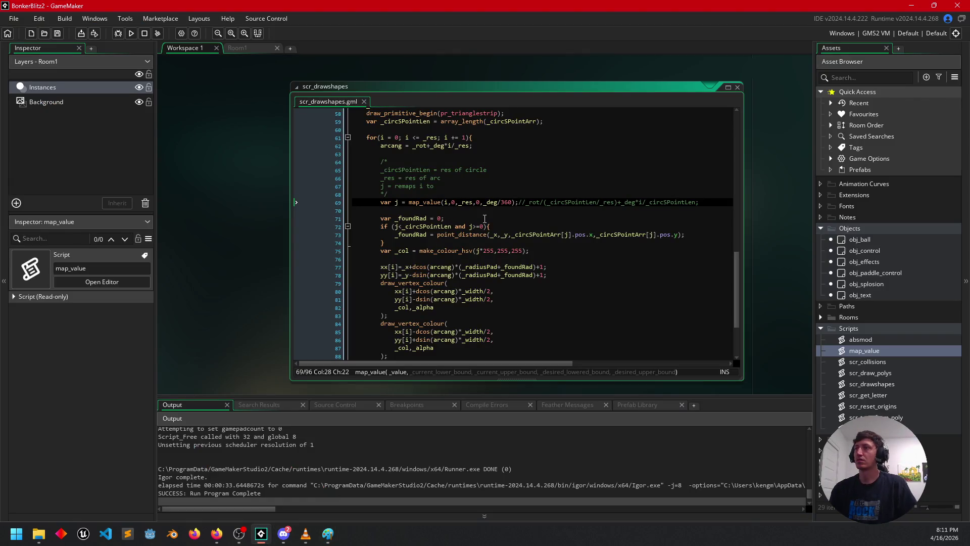
type("+")
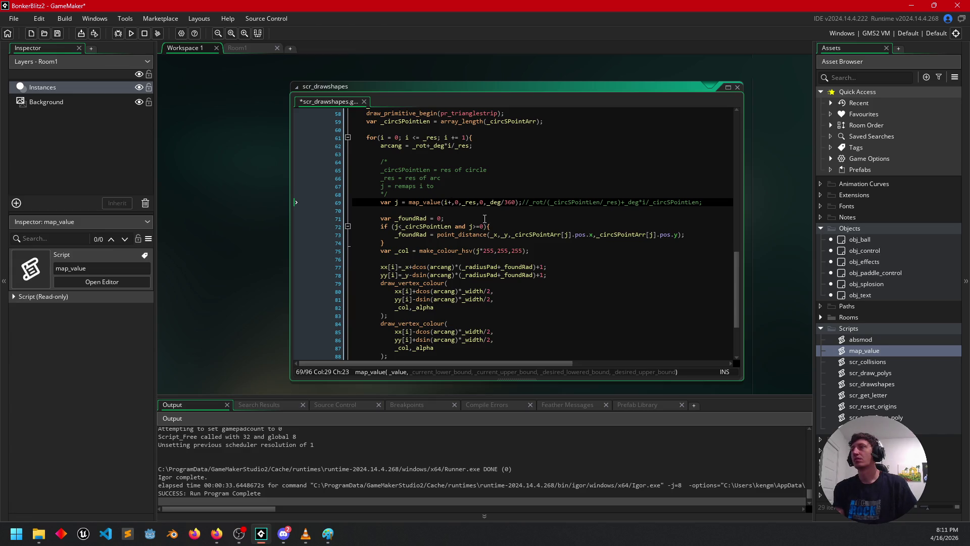
type("arc")
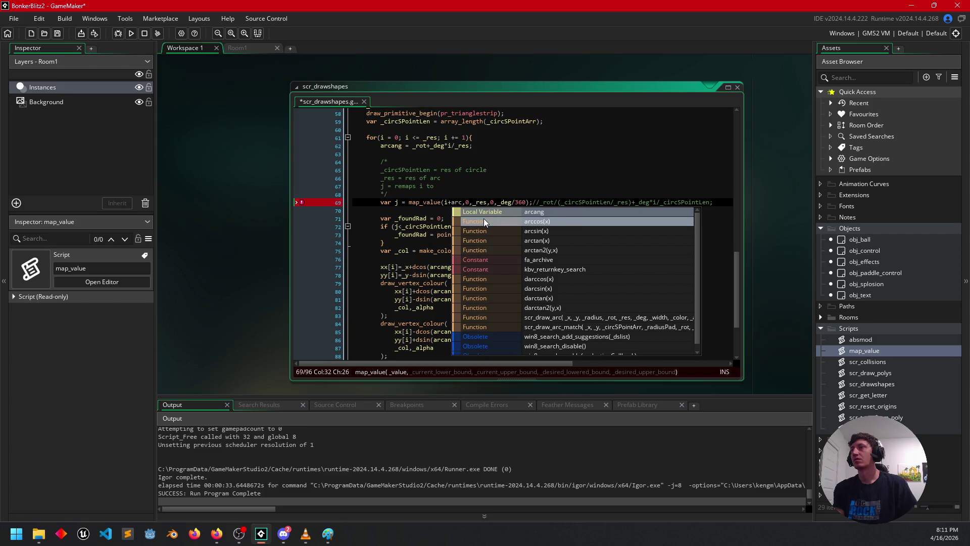
key("Return")
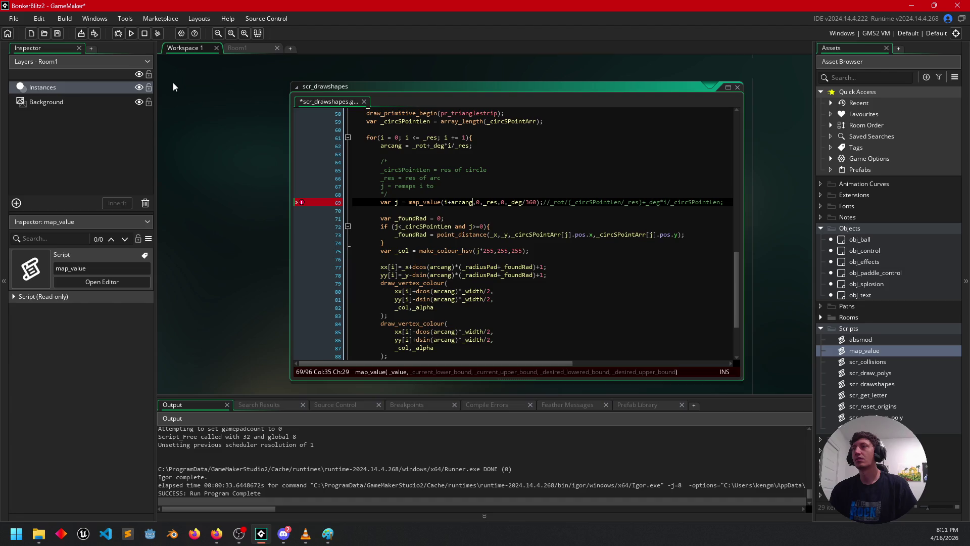
left_click(131, 33)
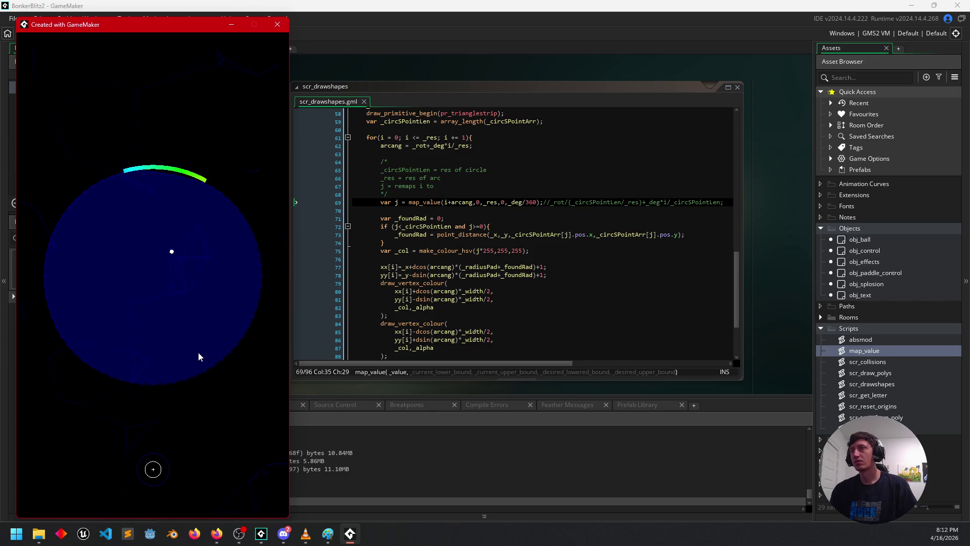
left_click(279, 25)
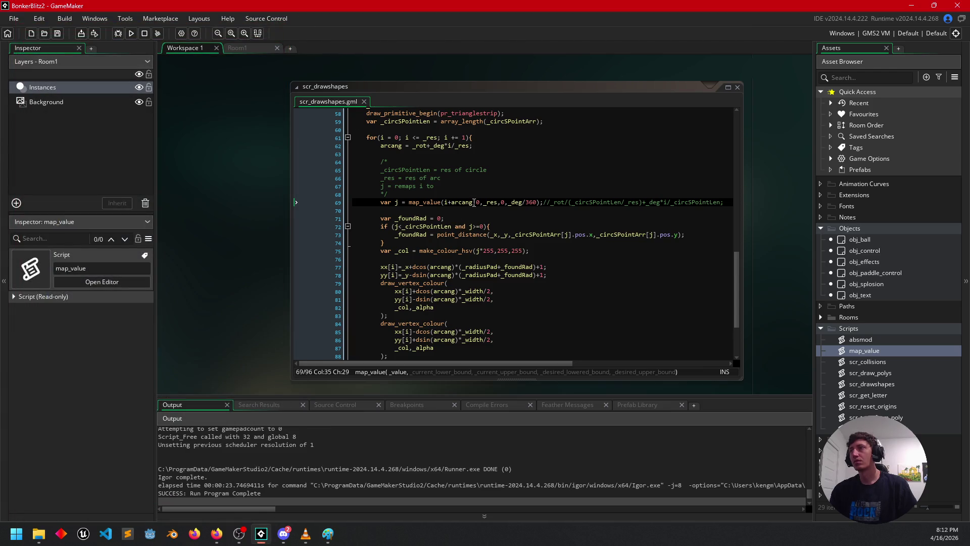
Replace arcang with _rot in line 69's map_value call, test-run the game, and close it.
double_click(461, 203)
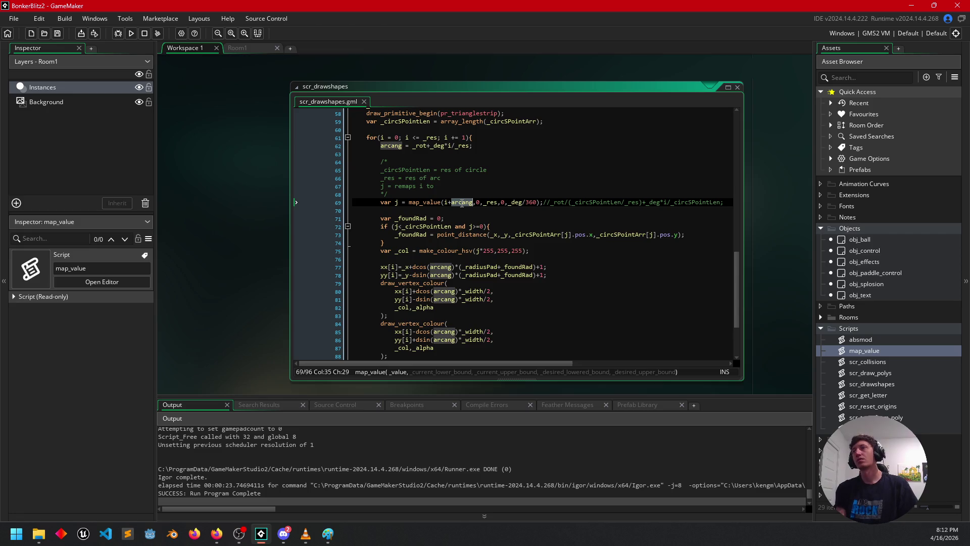
type("_rot")
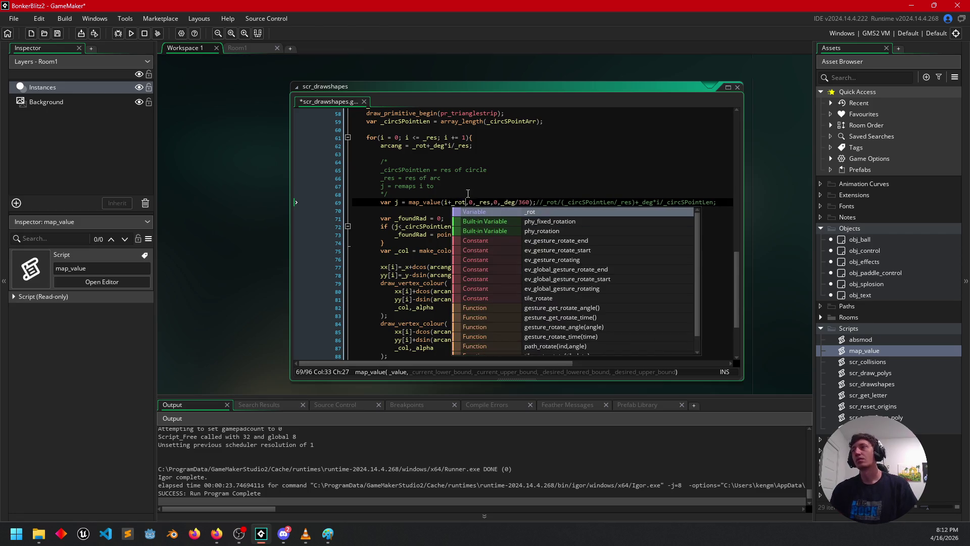
left_click(434, 209)
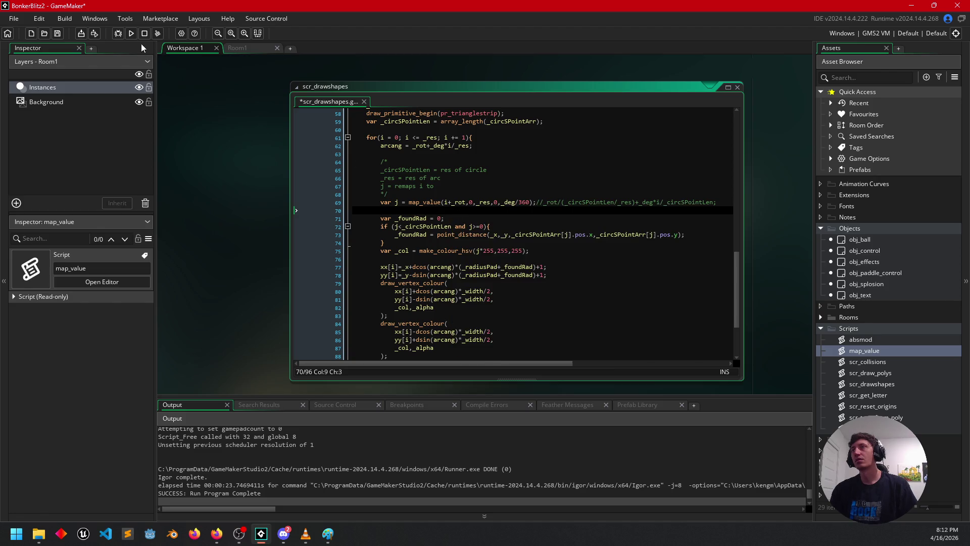
left_click(131, 33)
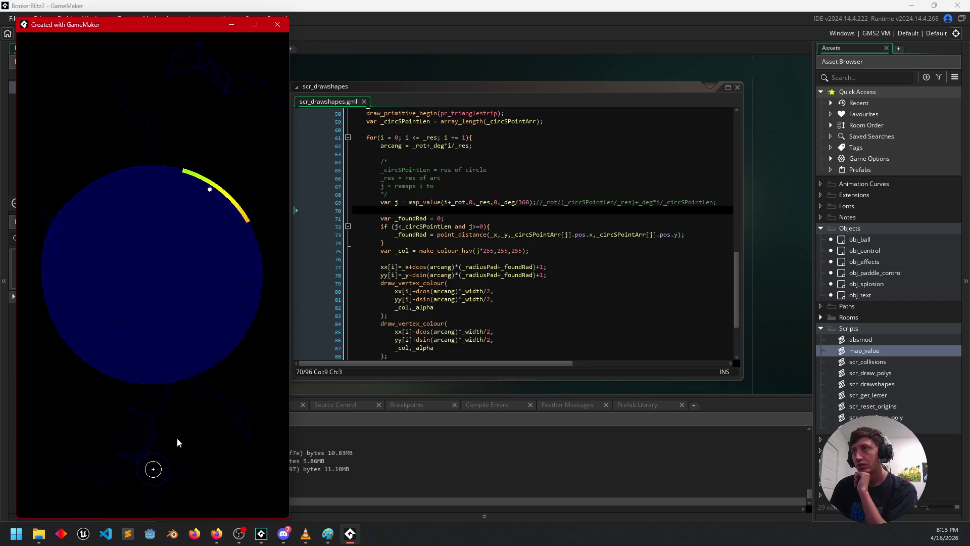
left_click(278, 24)
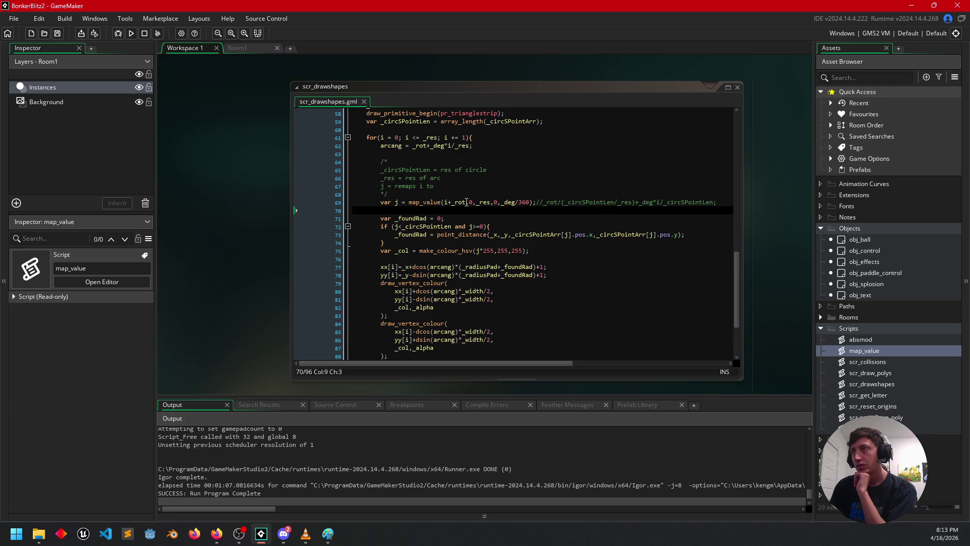
Make map_value's input i+_rot/_deg, then test-run the arc and close the game.
left_click(466, 202)
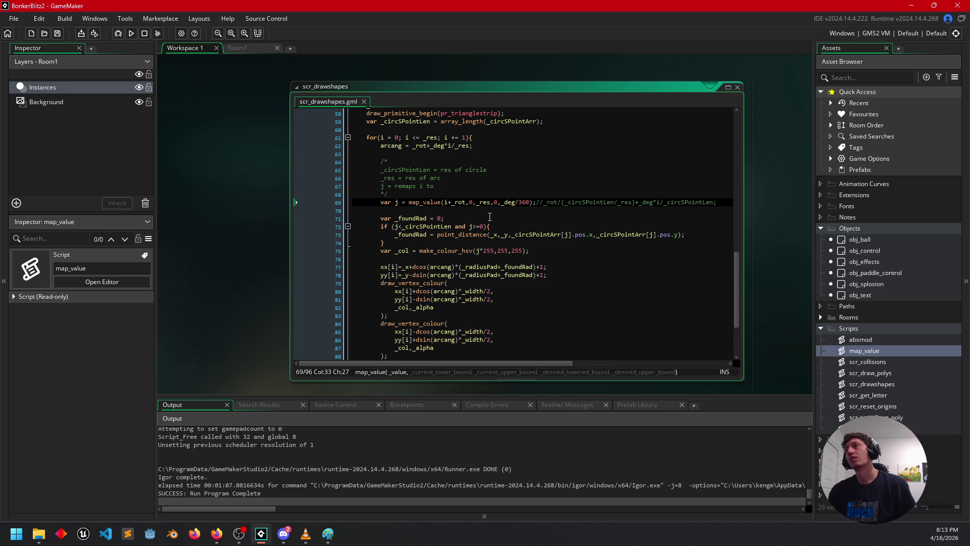
type("/_deg")
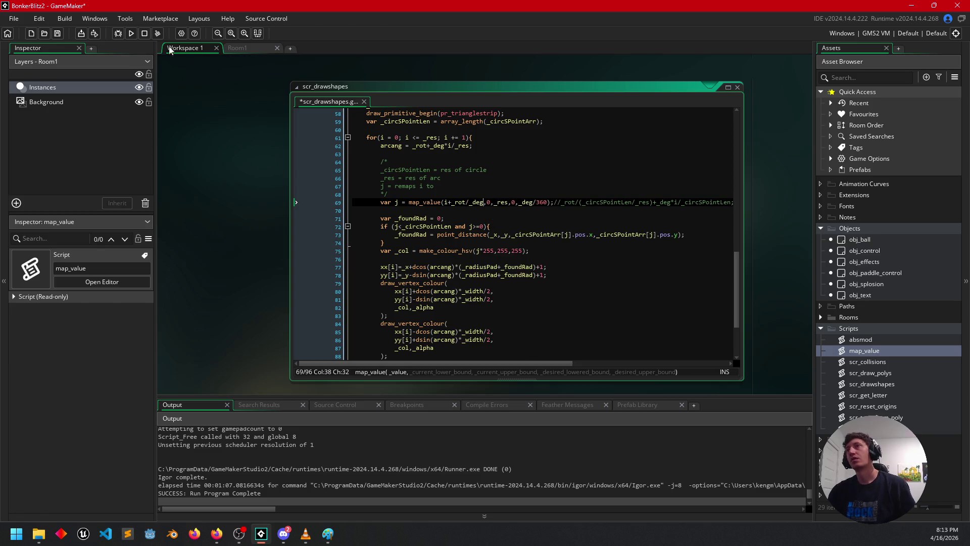
left_click(131, 33)
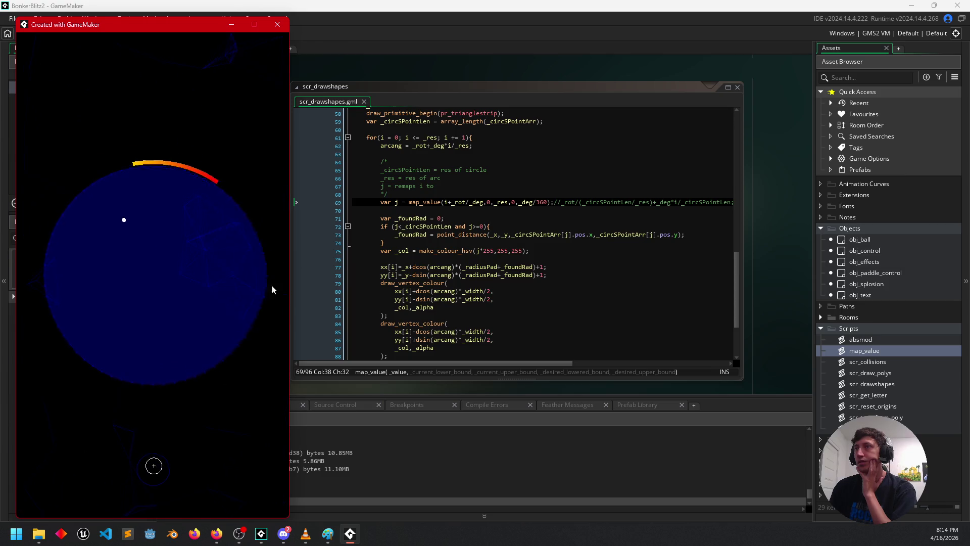
left_click(278, 24)
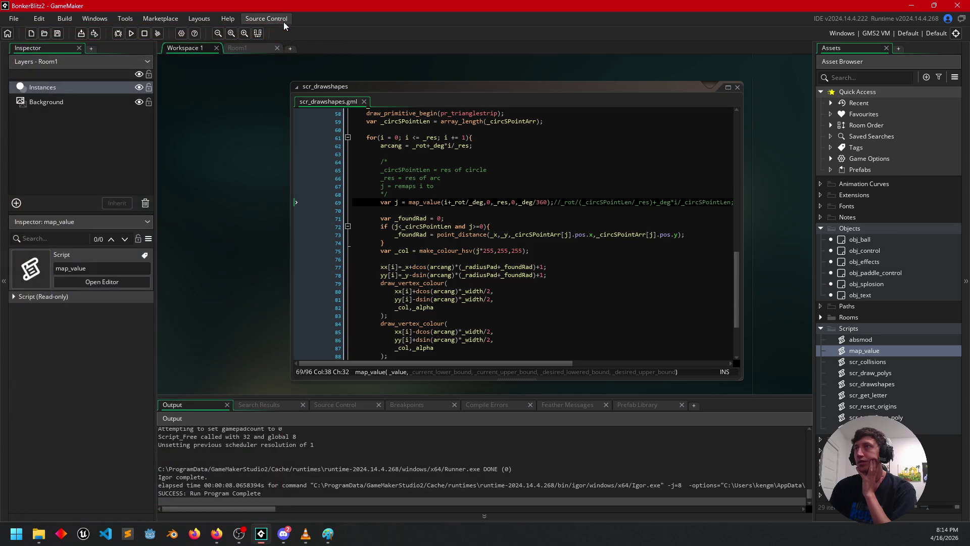
Remove /_deg and +_rot from line 69 so map_value takes plain i.
left_click(478, 203)
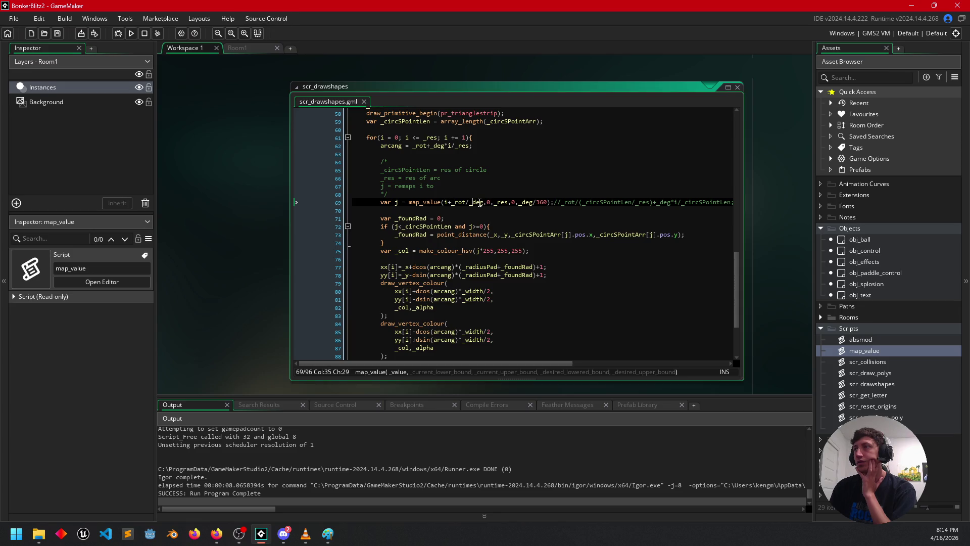
left_click(484, 203)
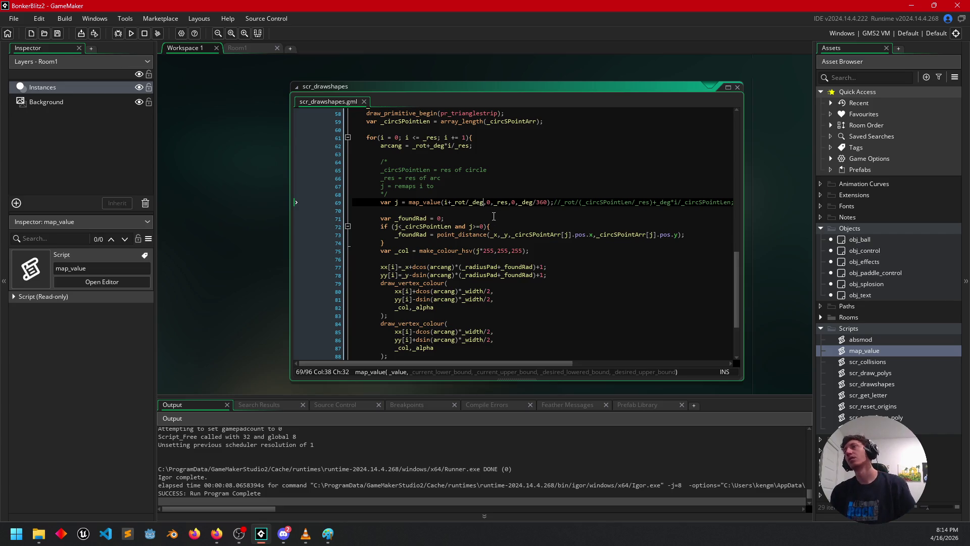
key("BackSpace")
key("BackSpace")
key("BackSpace")
key("BackSpace")
key("BackSpace")
key("BackSpace")
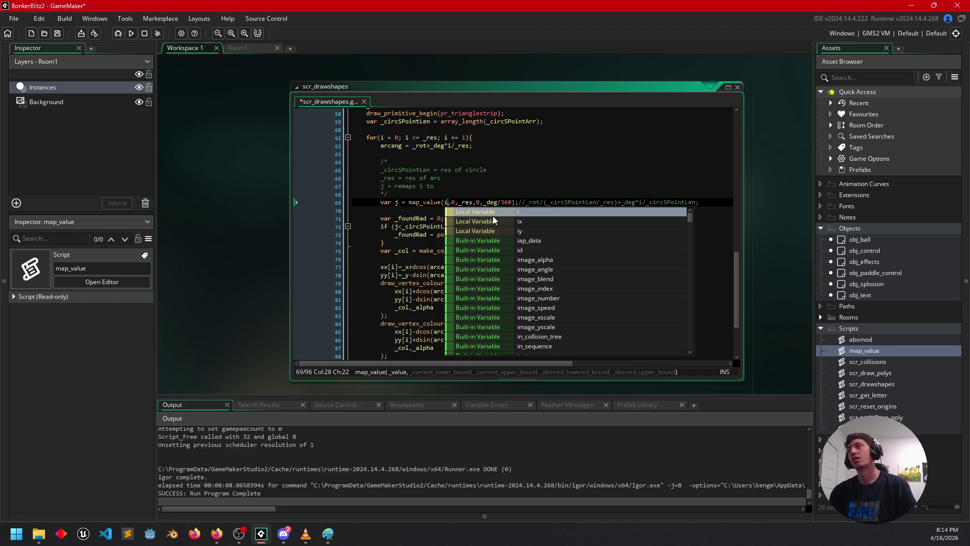
key("Right")
key("Right")
key("Right")
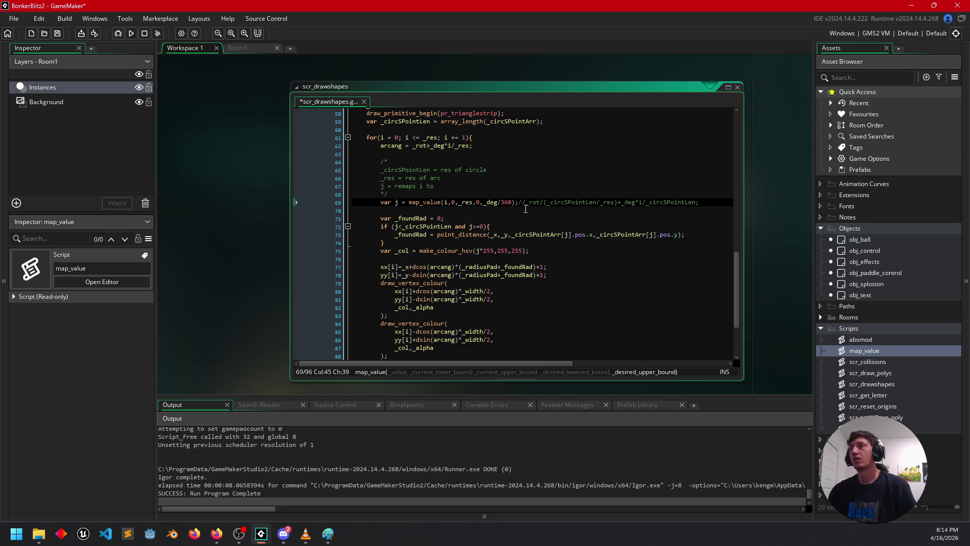
left_click(525, 209)
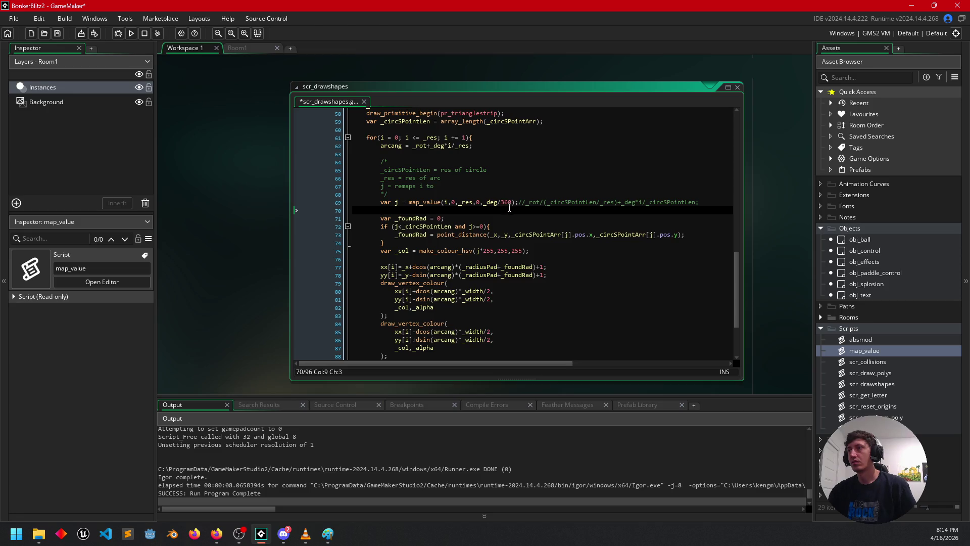
left_click(512, 203)
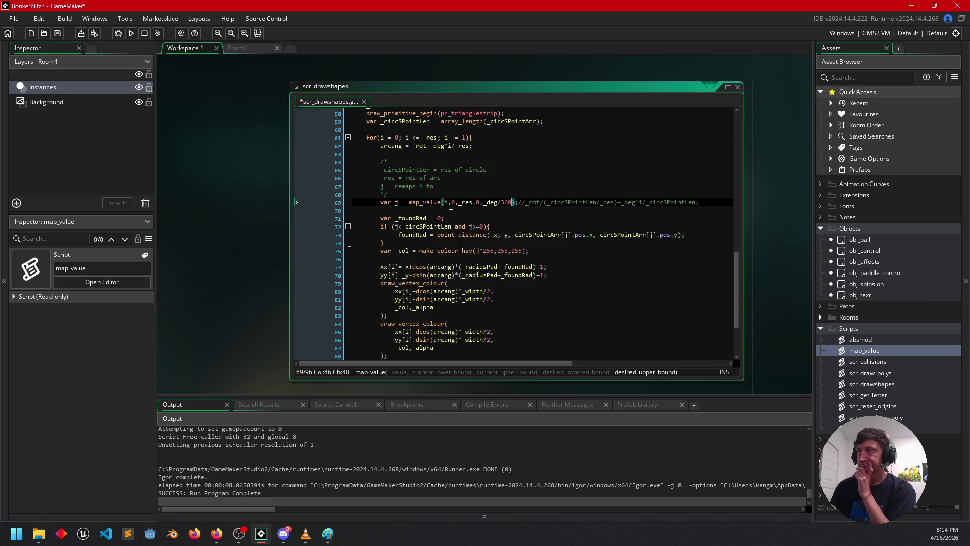
left_click(448, 203)
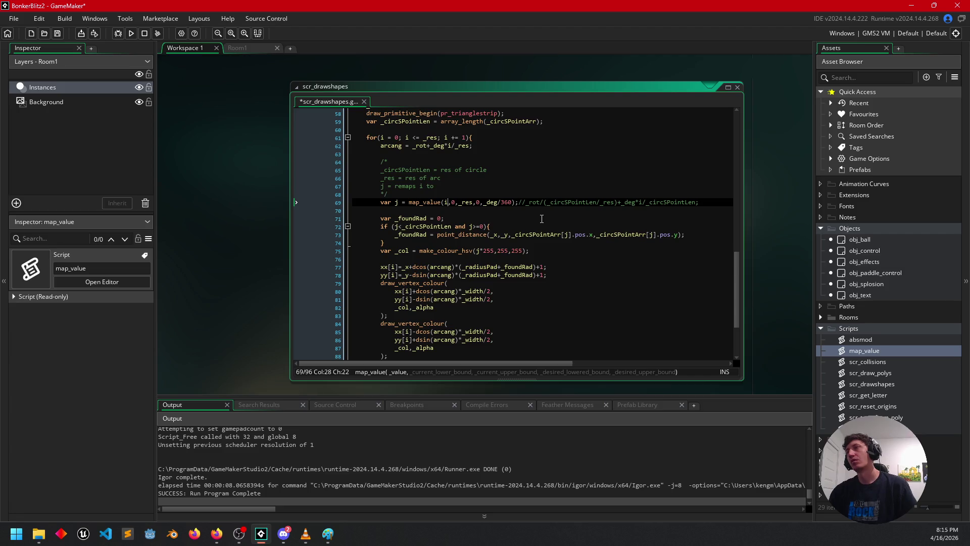
left_click(475, 251)
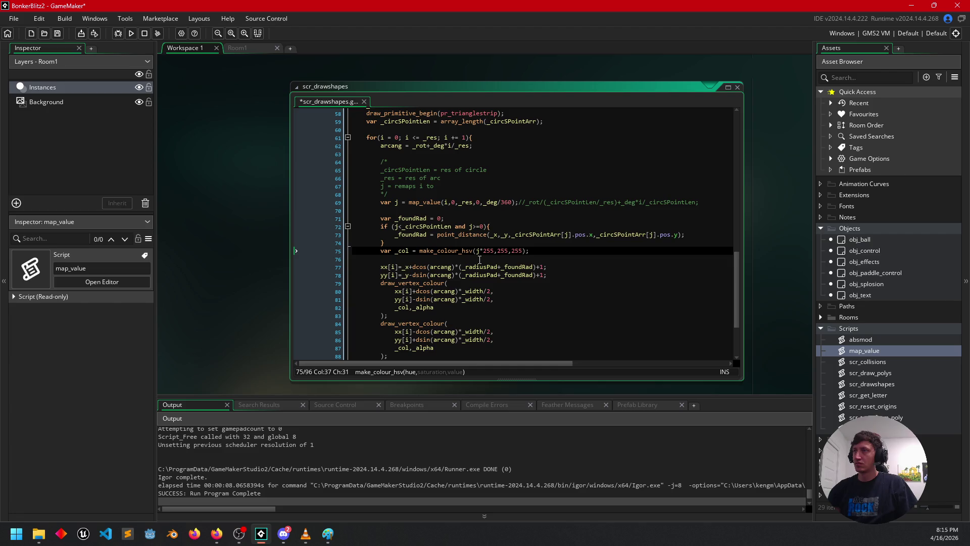
Change the hue calculation in make_colour_hsv to use j instead of i.
key("BackSpace")
type("j")
left_click(473, 203)
key("Left")
key("Left")
key("Left")
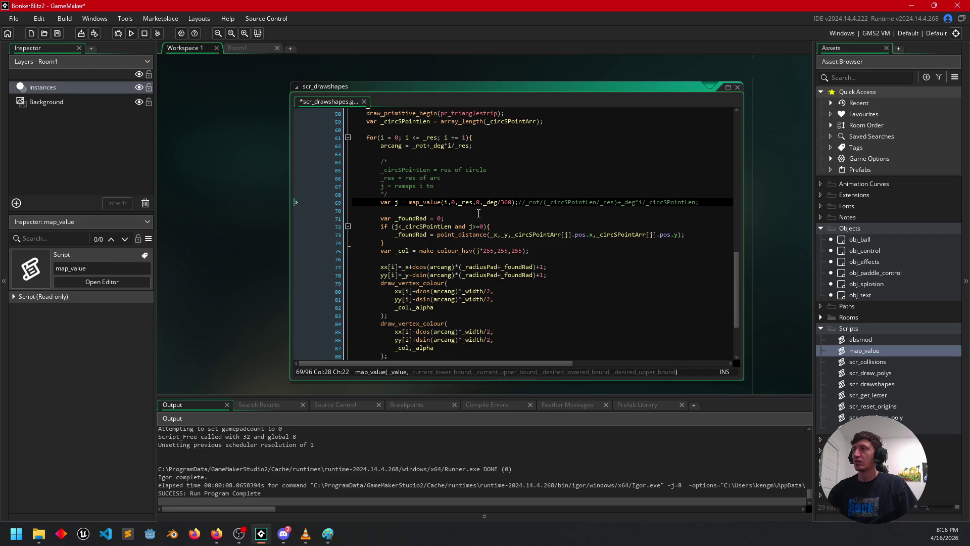
Add line 70: j = map_value(j,0,_deg/360,0,_circSPointLen);.
left_click(478, 213)
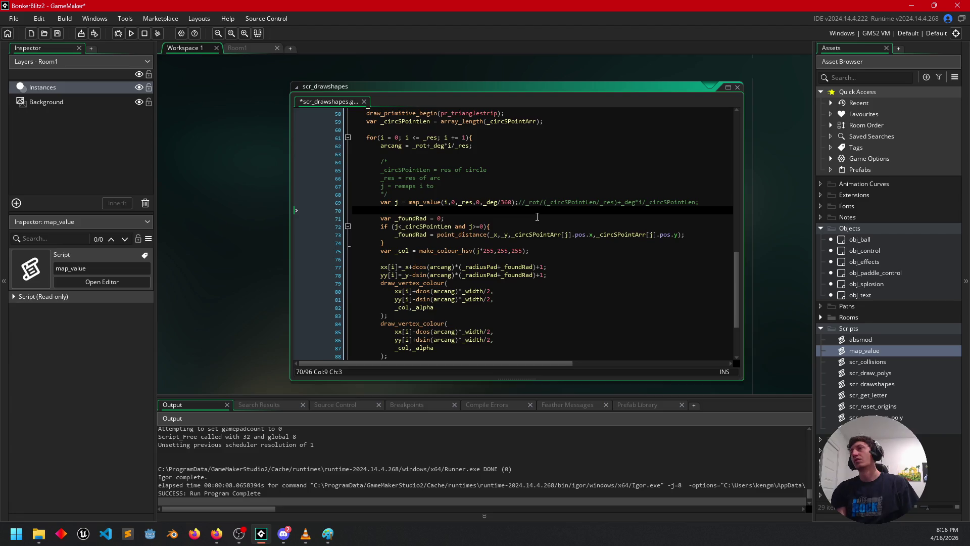
type("j ")
type("= map_val")
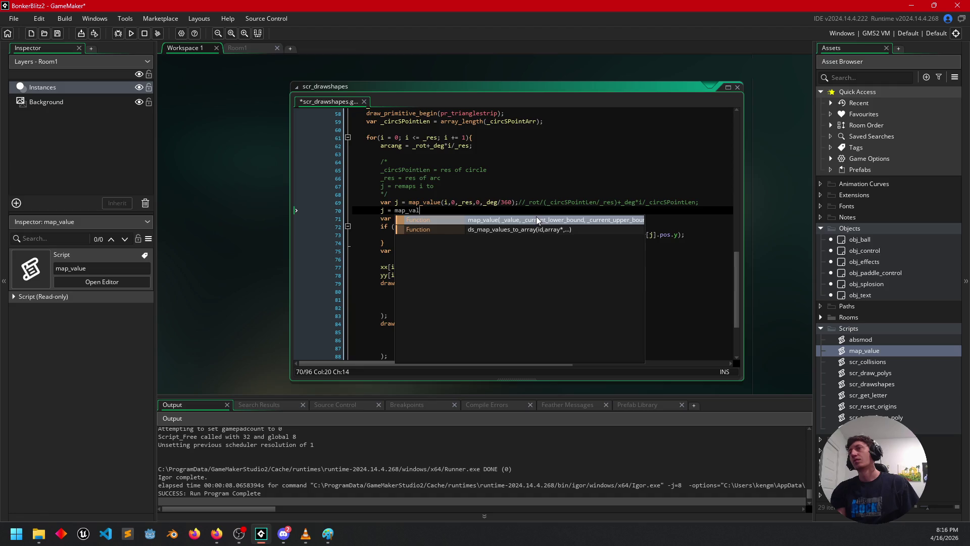
key("Return")
type(";")
key("Left")
key("Left")
type("j,0,")
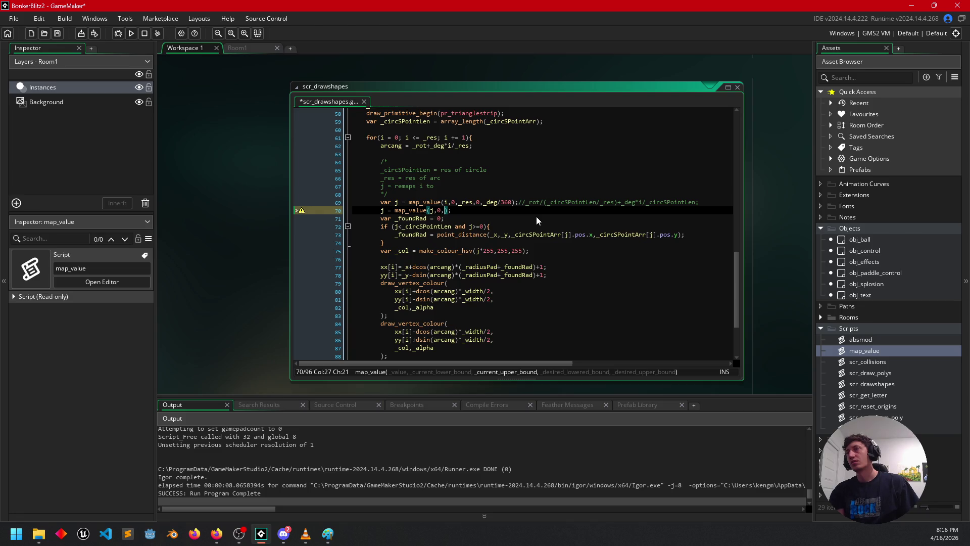
type("_deg/360,")
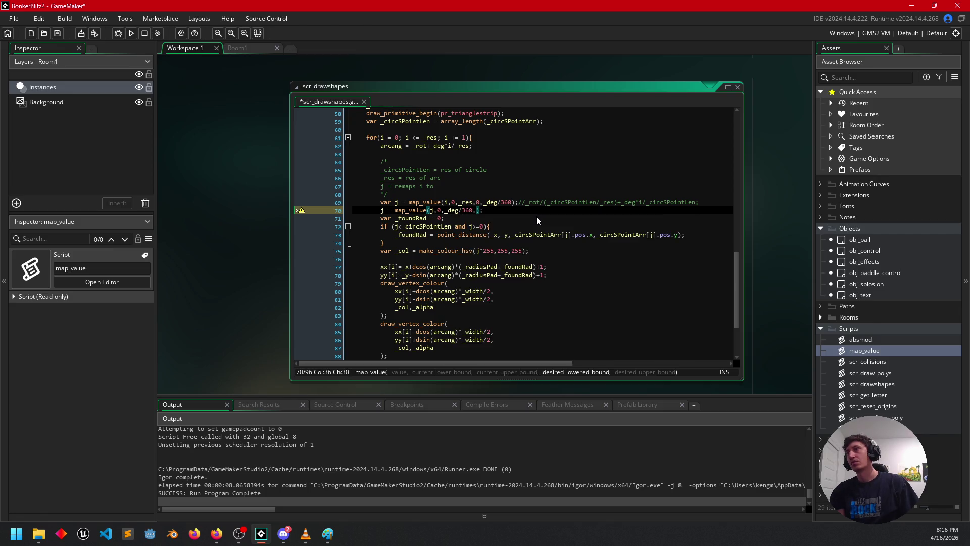
type("0,")
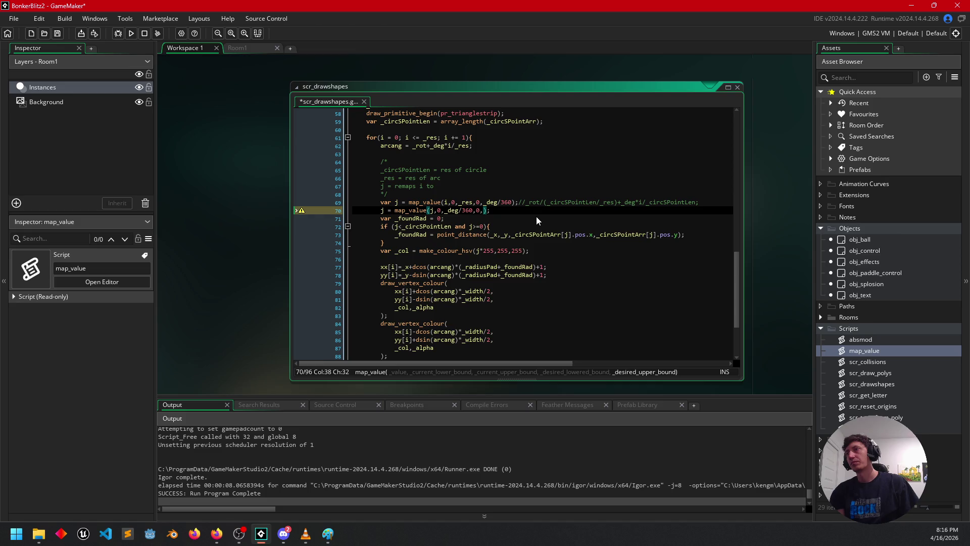
type("_circ")
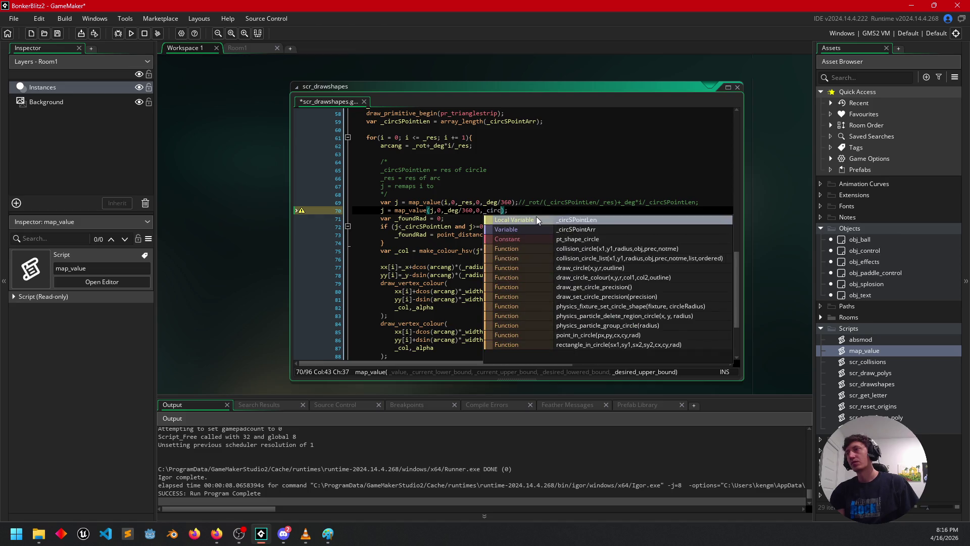
type("SPointLen")
key("Return")
key("End")
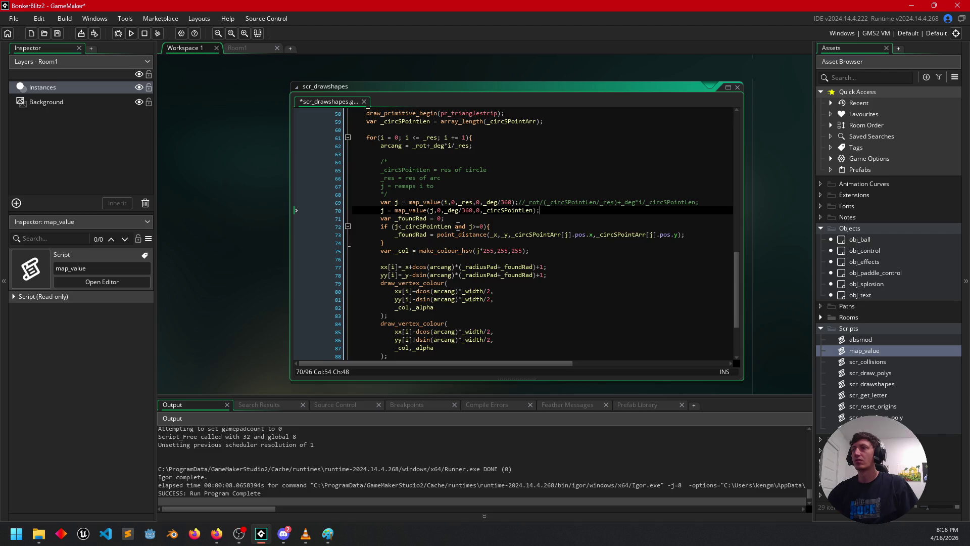
Divide the hue's j by _circSPointLen and run the game to test the colours.
left_click(483, 250)
type("/")
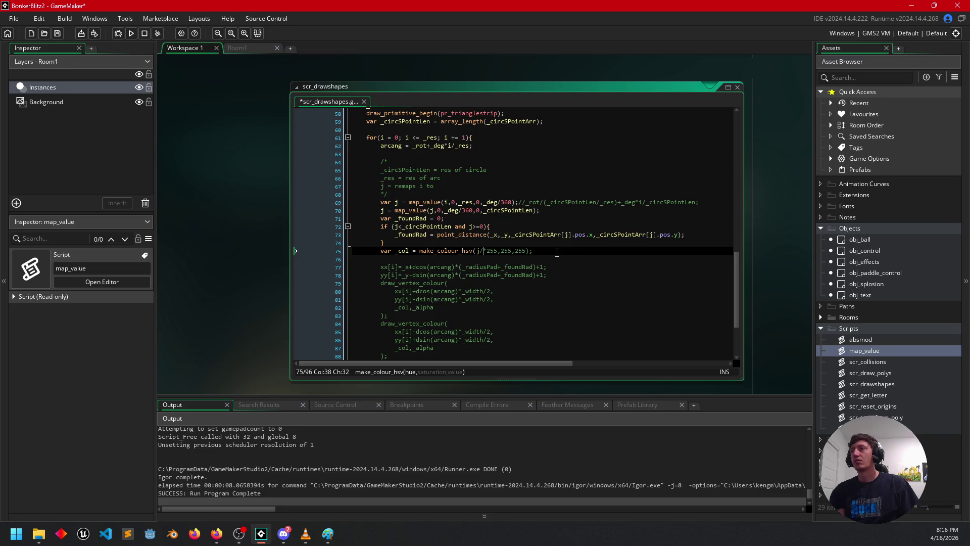
type("_circ")
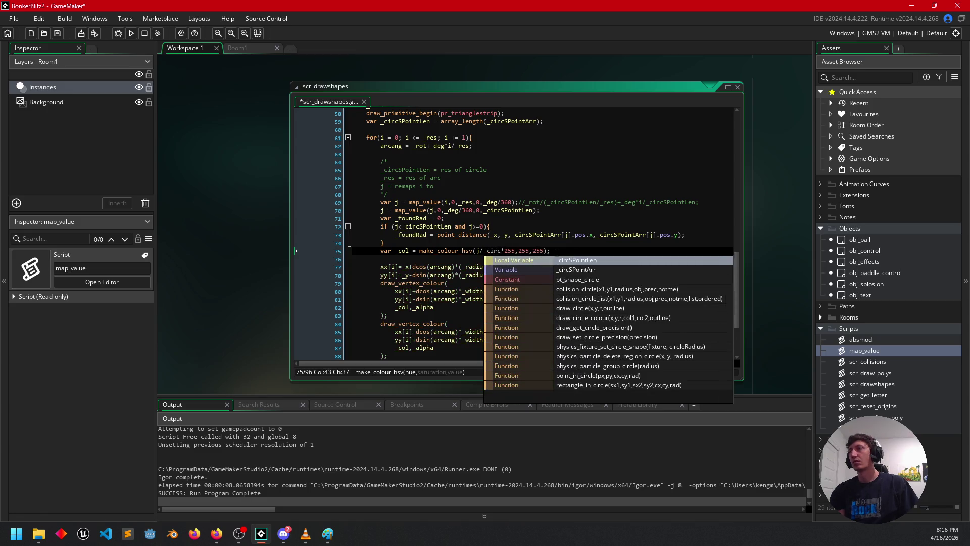
key("Return")
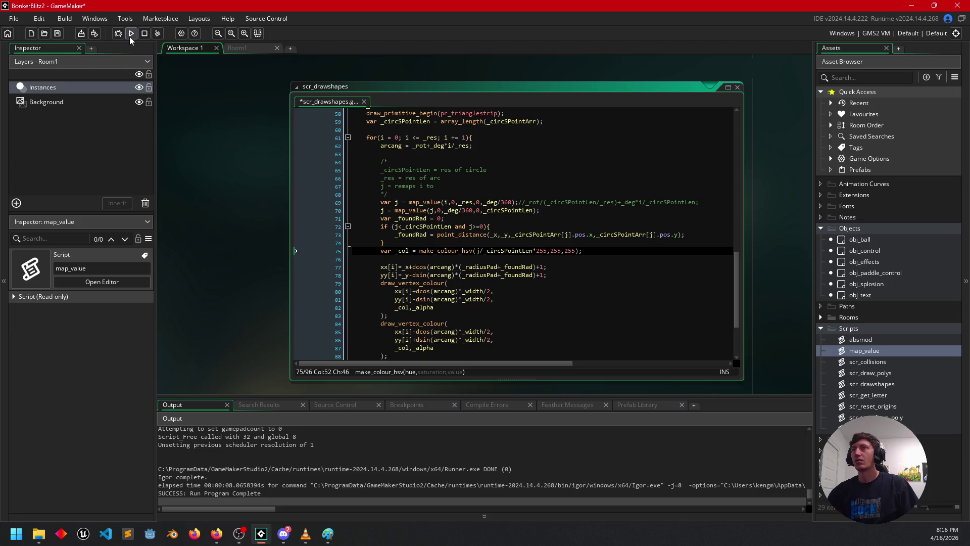
left_click(130, 37)
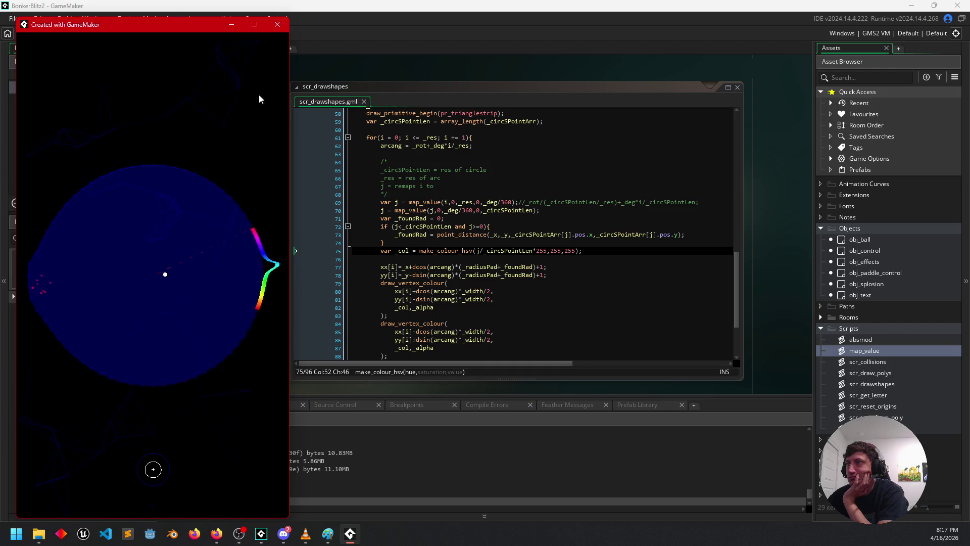
Check the rainbow arc along the circle's right edge, then close the game.
left_click(277, 24)
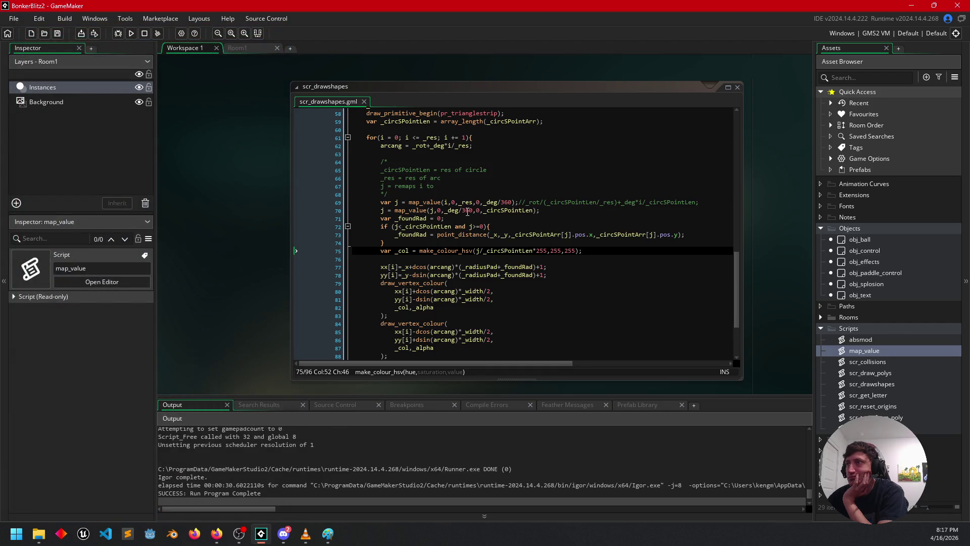
Replace _deg/360 with 1 in line 70's map_value input range, then save and run the game.
left_click(443, 210)
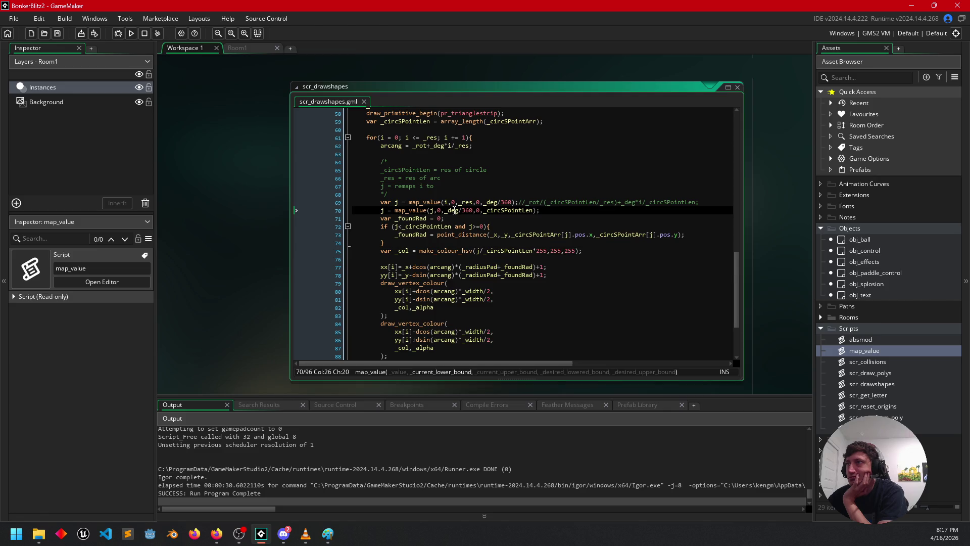
double_click(459, 211)
left_click_drag(459, 212, 443, 210)
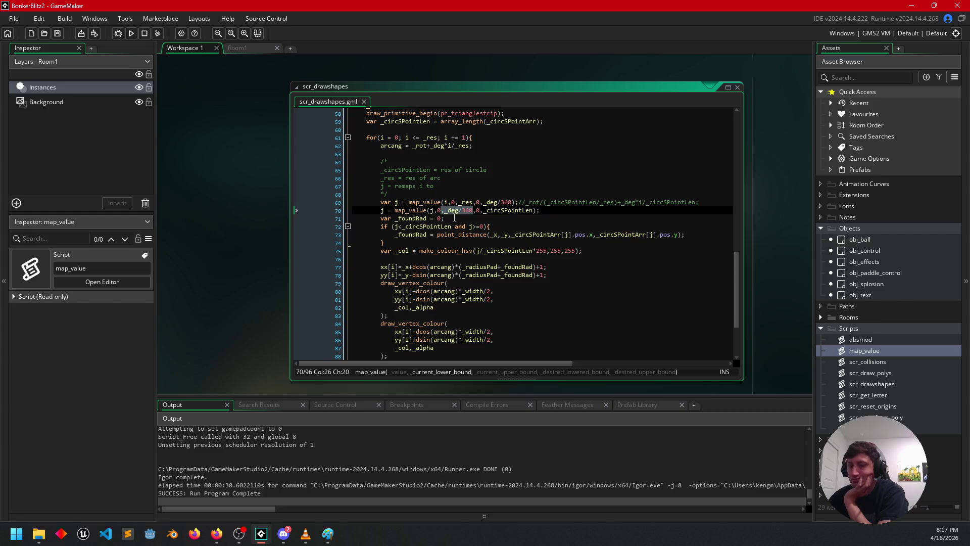
type("1")
type("1")
left_click(472, 211)
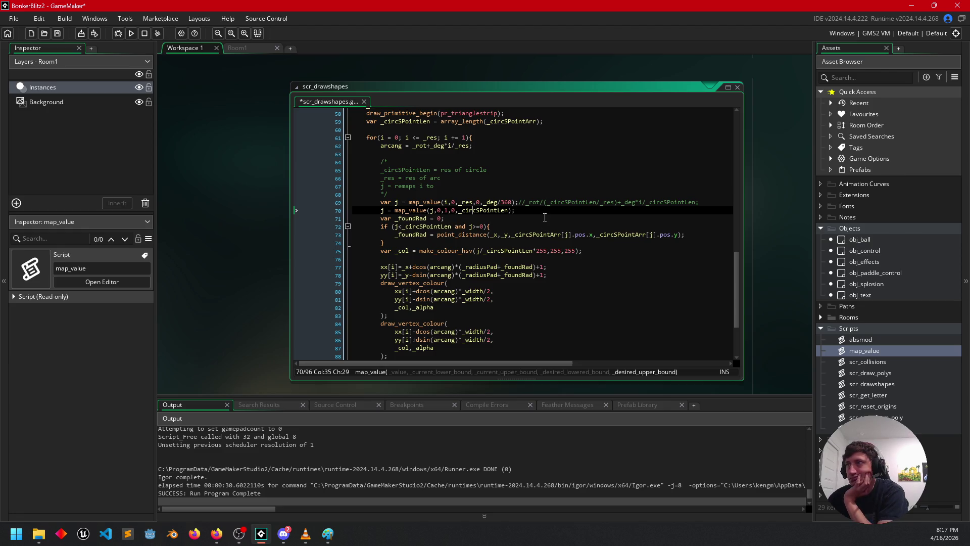
left_click(521, 211)
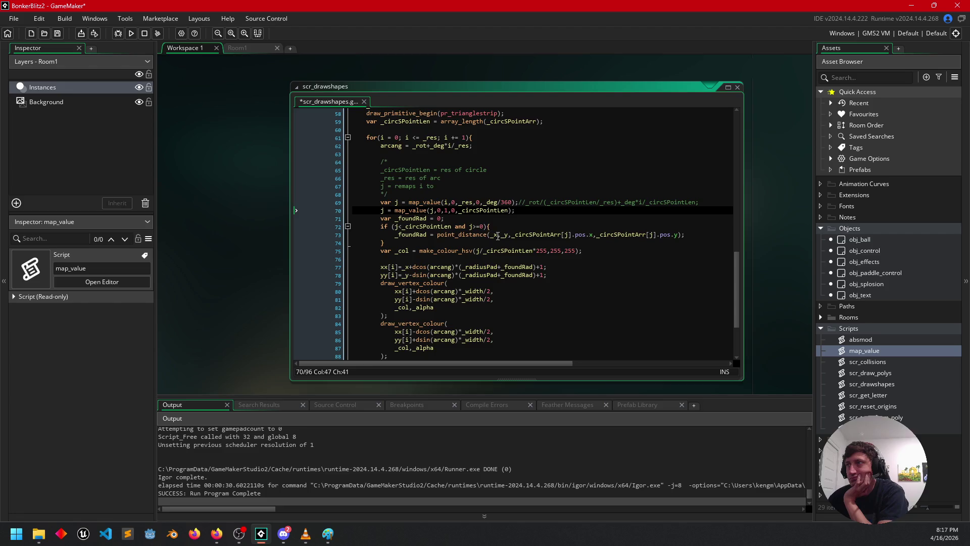
left_click(132, 34)
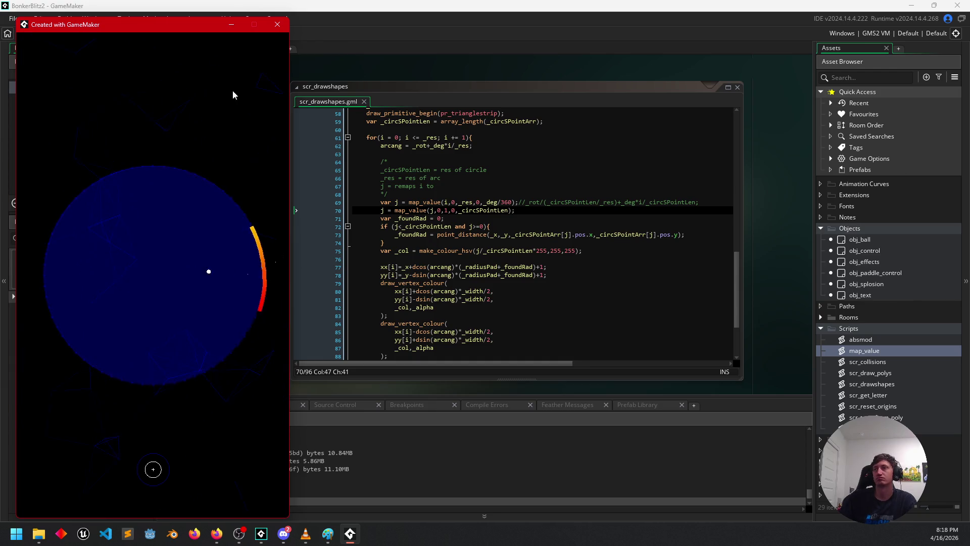
Close the game window showing only a short orange-red arc on the circle's right edge.
left_click(278, 25)
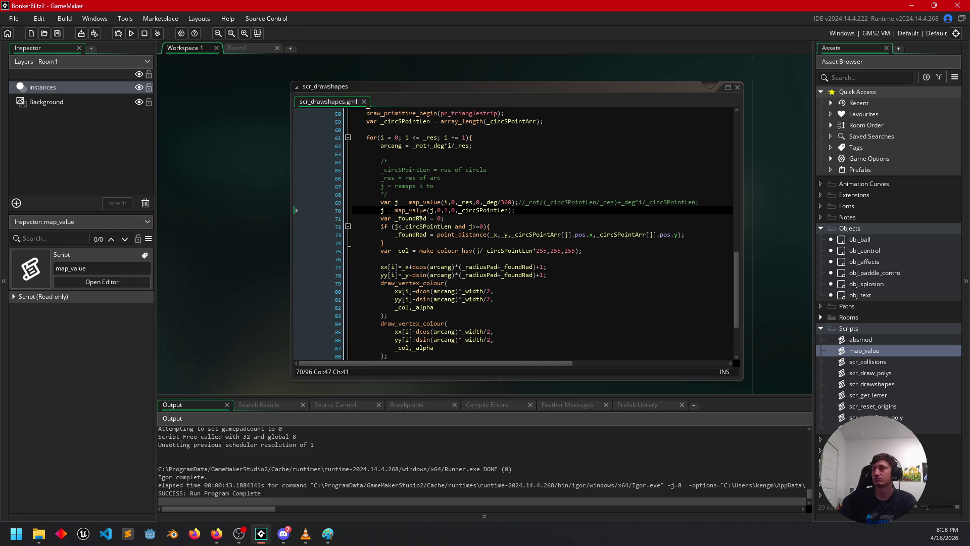
Change line 69 to pass i+_rot into map_value, then save and run the game.
left_click(546, 228)
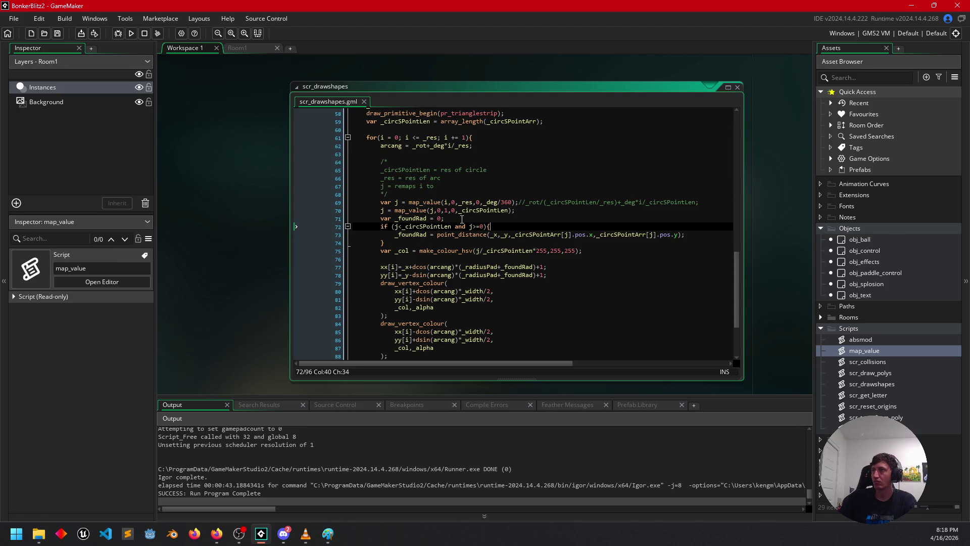
left_click(447, 203)
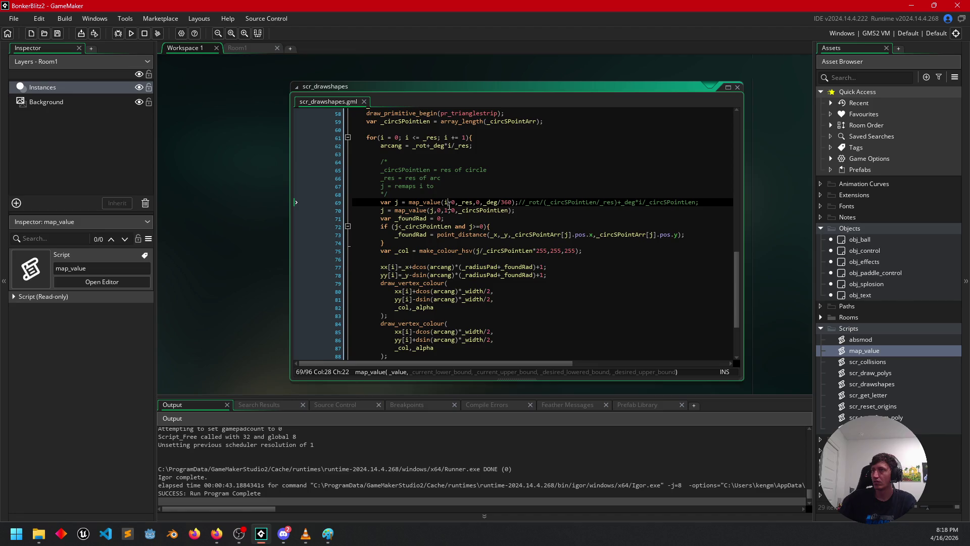
type("+")
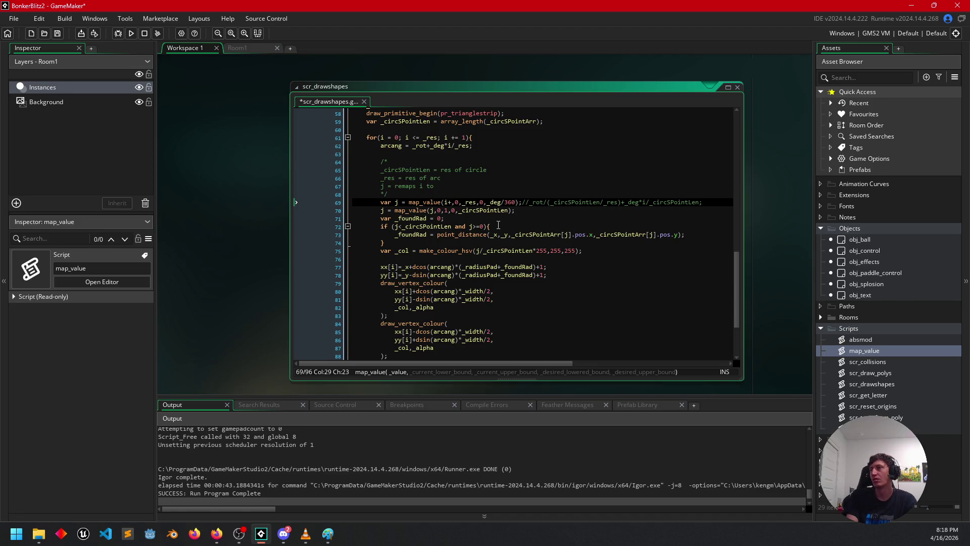
type("_rot")
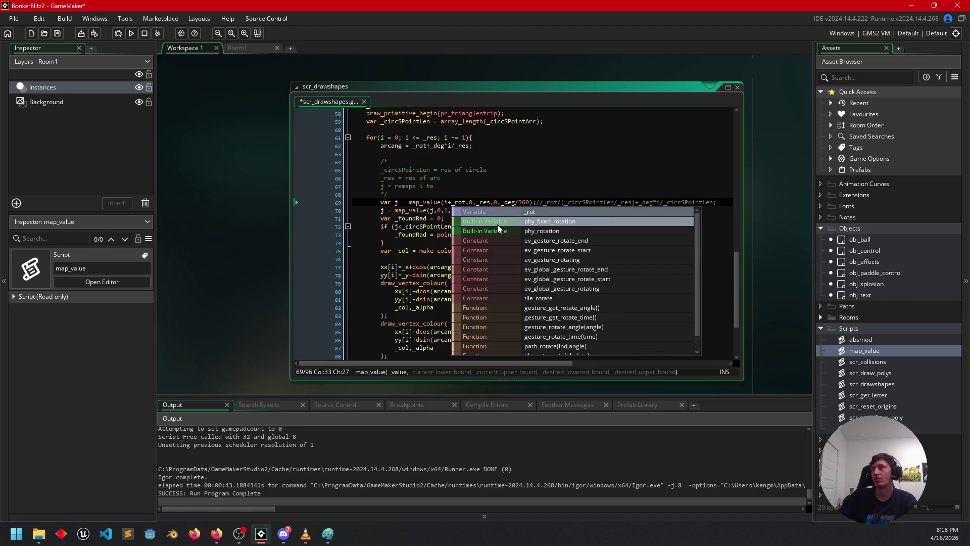
key("Up")
key("Up")
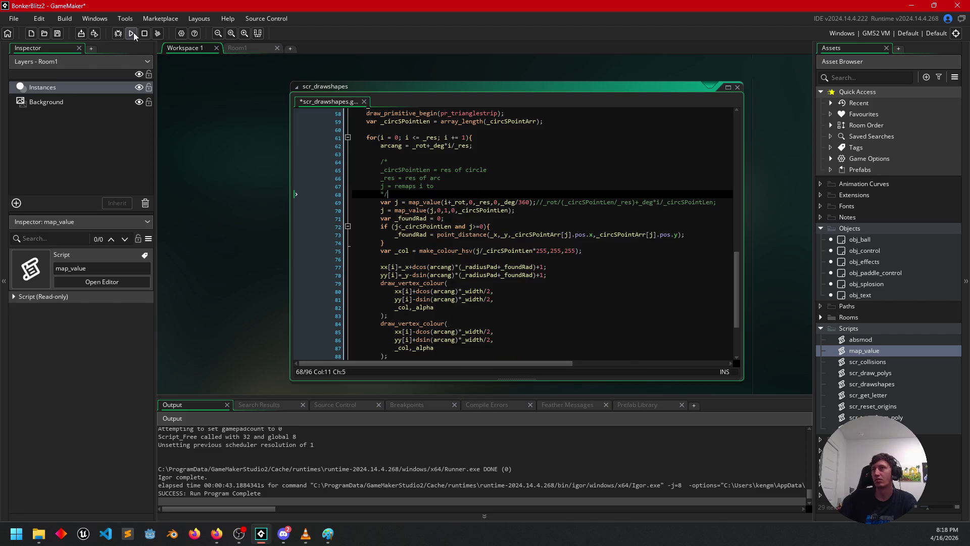
left_click(132, 33)
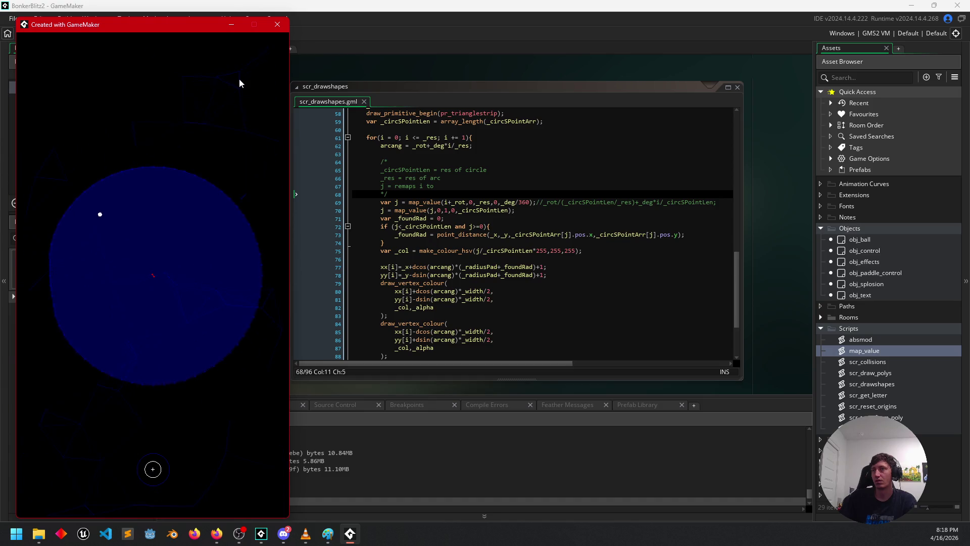
Close the game window where the arc no longer appears around the blue circle.
left_click(278, 25)
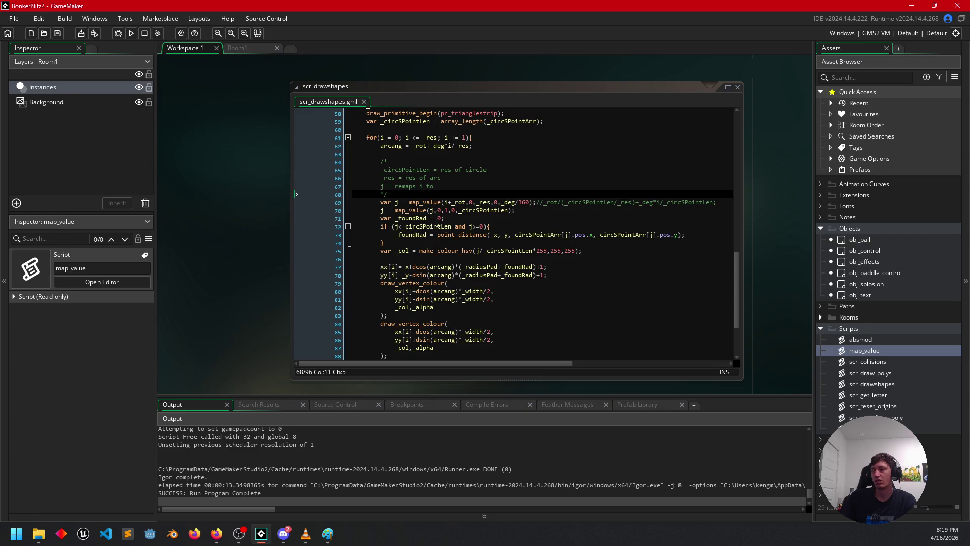
left_click(515, 212)
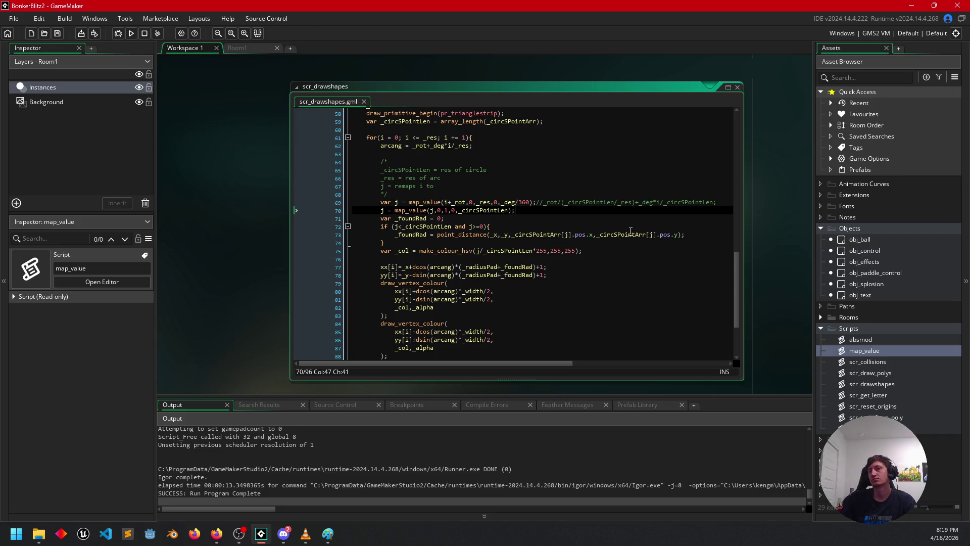
key("alt+Tab")
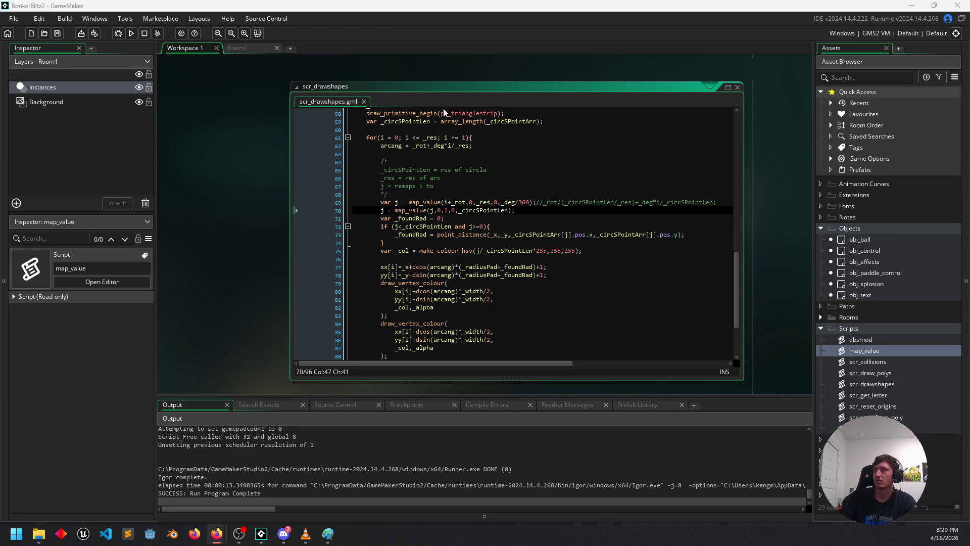
left_click(493, 177)
scroll(474, 194, "up", 3)
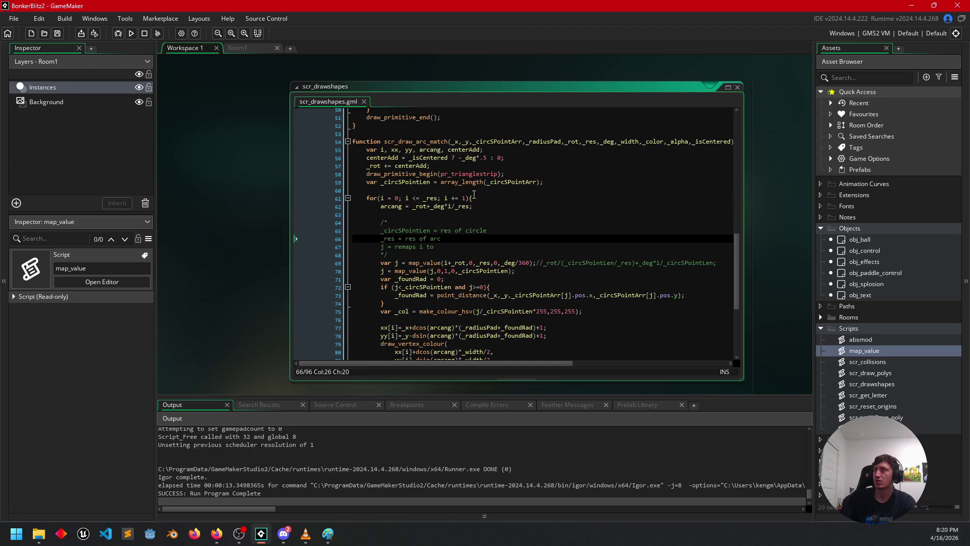
left_click(406, 166)
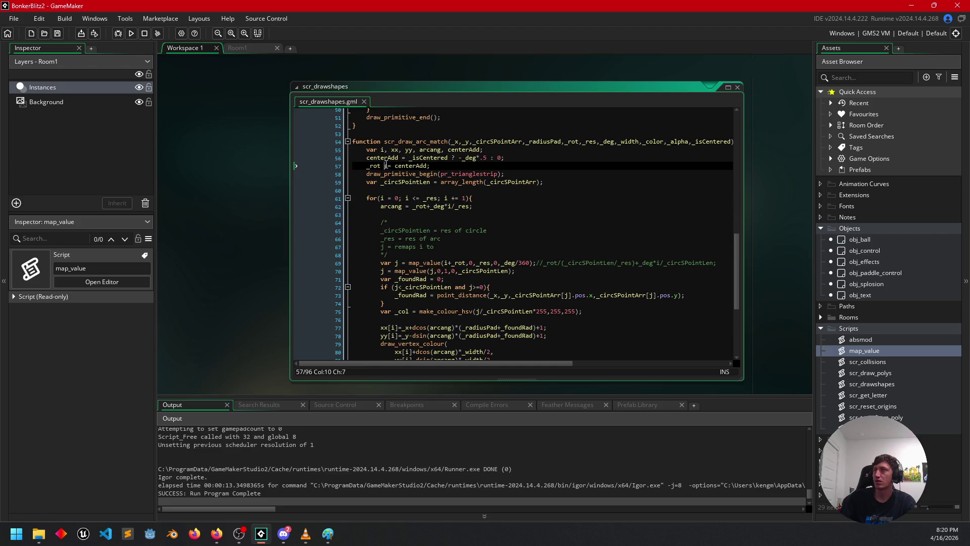
double_click(407, 166)
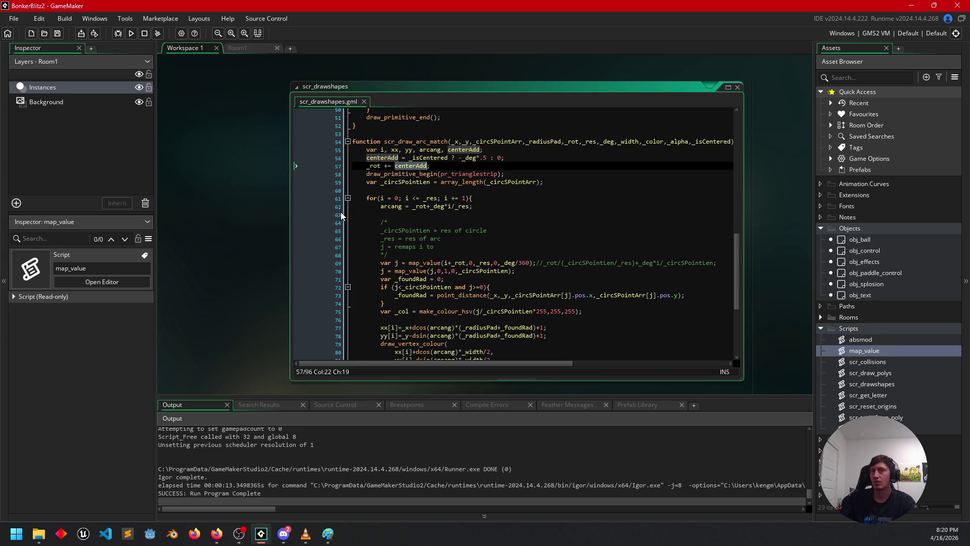
key("alt+Tab")
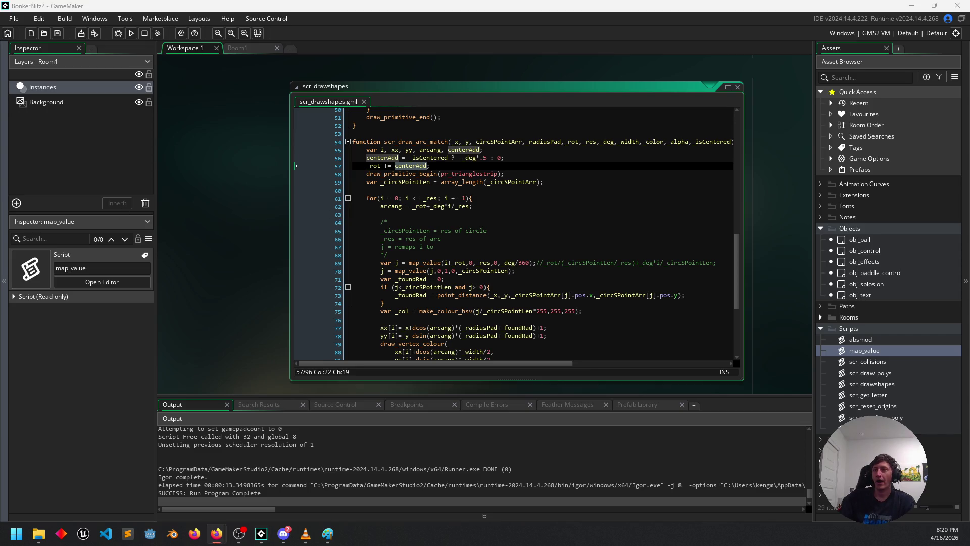
left_click(538, 271)
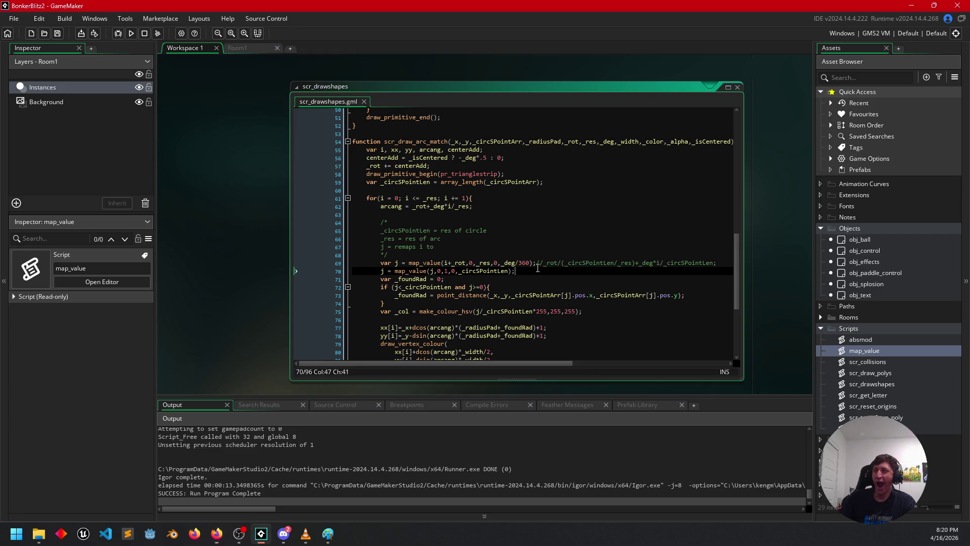
scroll(538, 269, "down", 1)
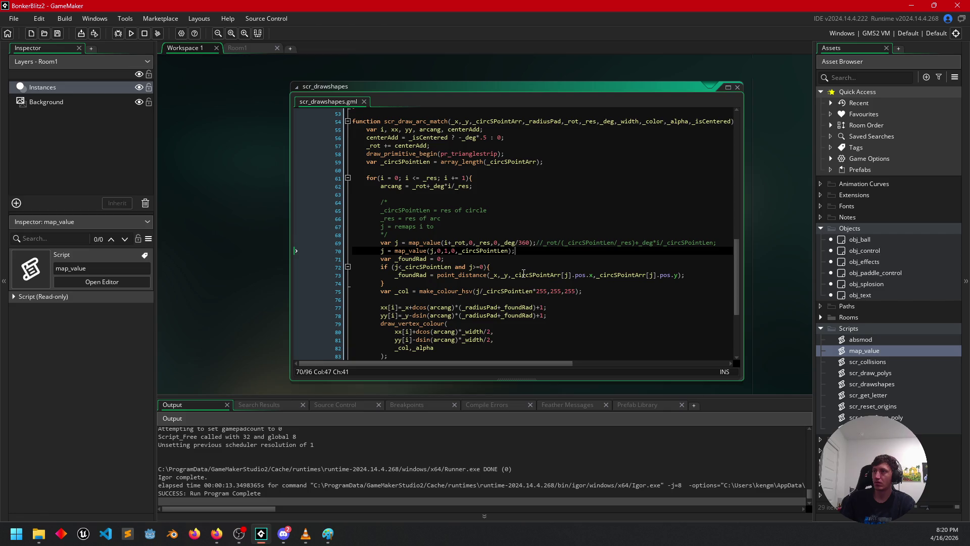
scroll(515, 263, "down", 1)
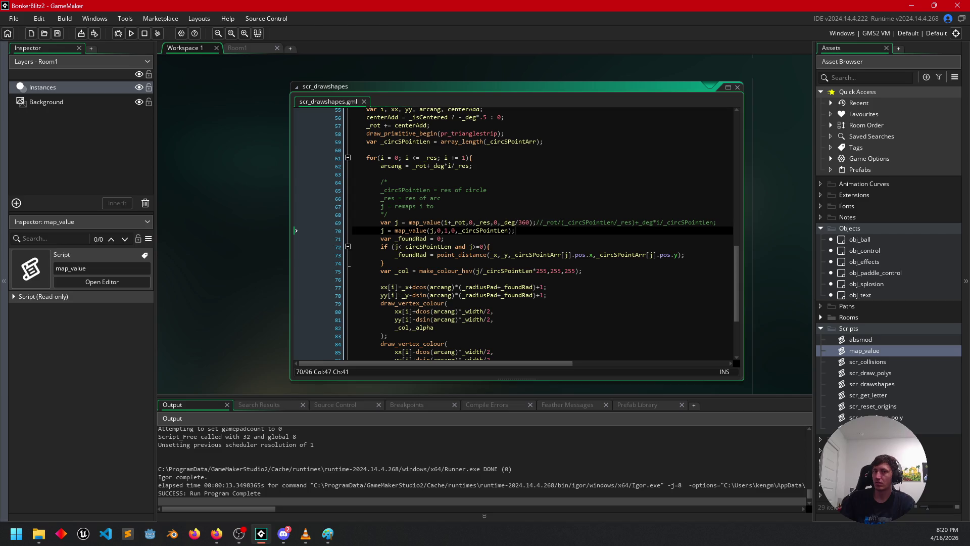
key("alt+Tab")
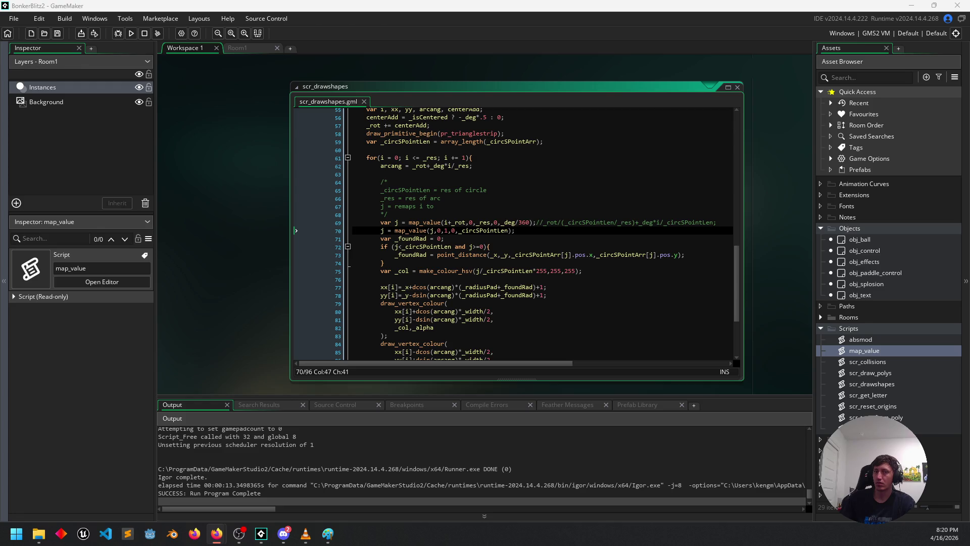
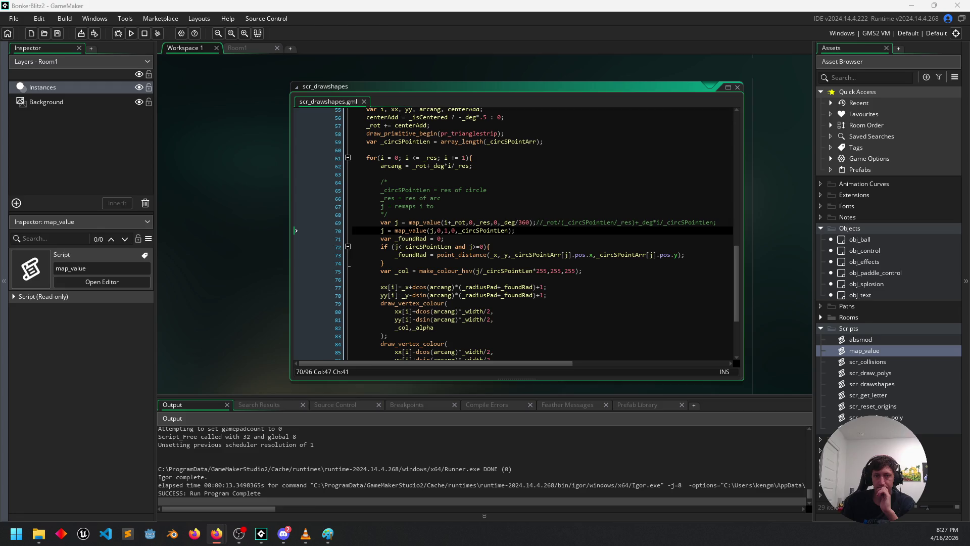
Comment out both map_value lines computing j with // and add blank lines beneath them.
left_click(447, 239)
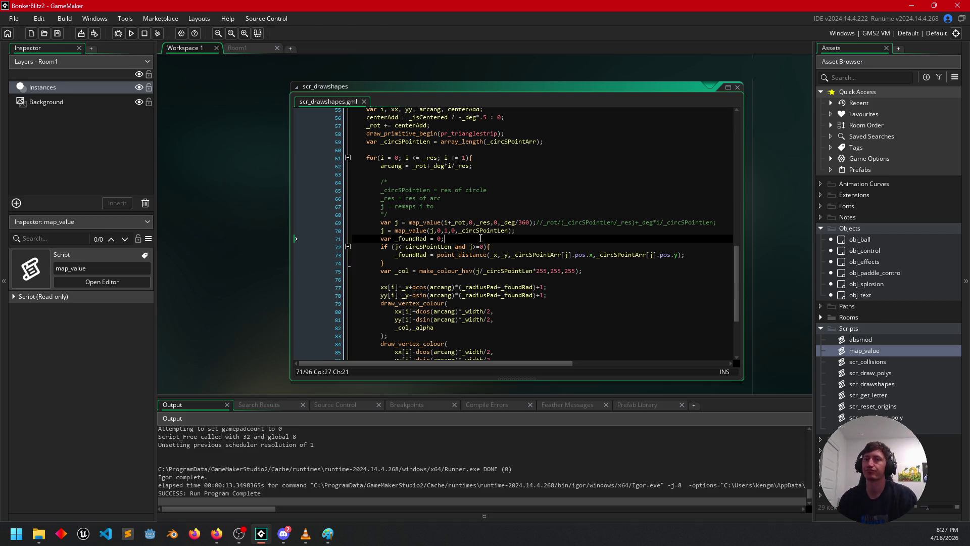
left_click(381, 222)
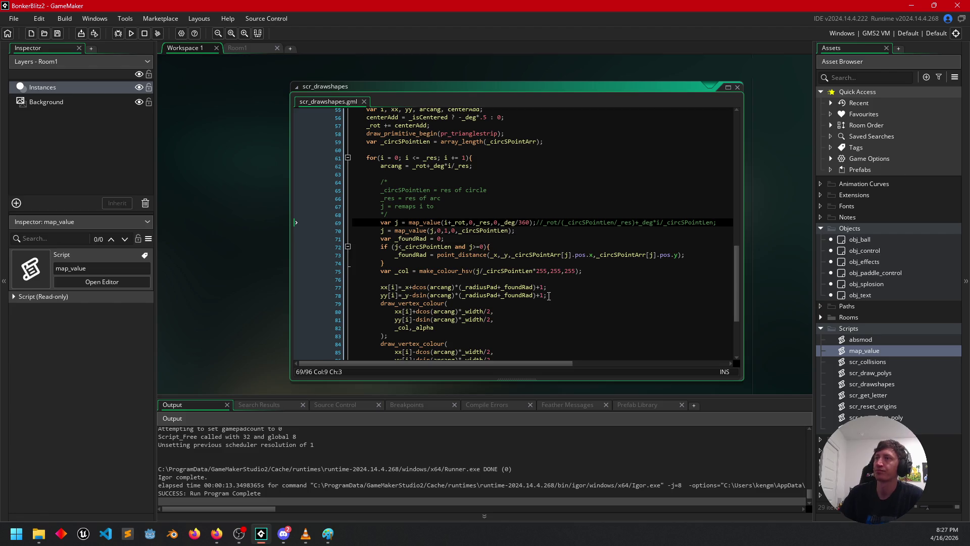
type("//")
key("Down")
key("Left")
key("Left")
type("//")
key("Down")
key("Home")
key("Return")
key("Return")
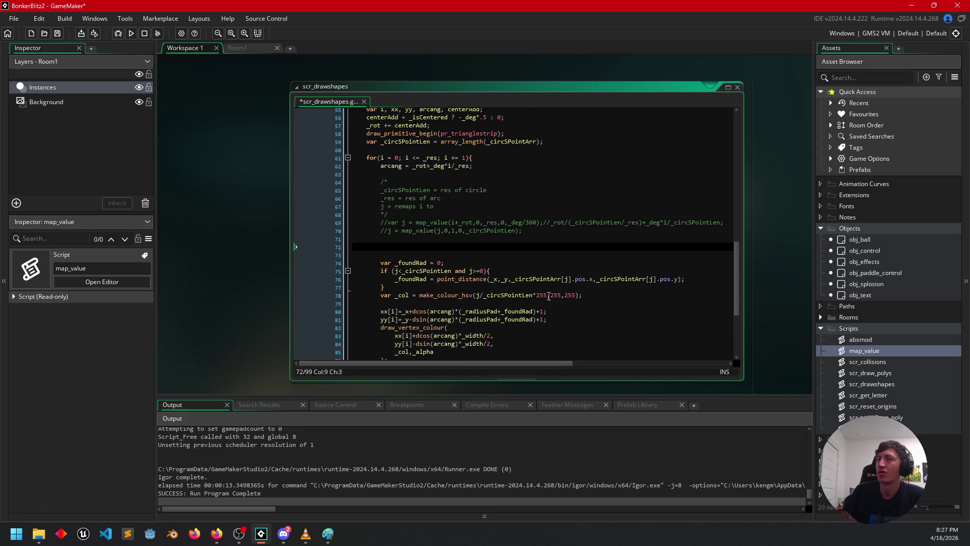
Add the line var _t = i/(_res-1); and begin a var circl declaration below it.
type("var _t = i")
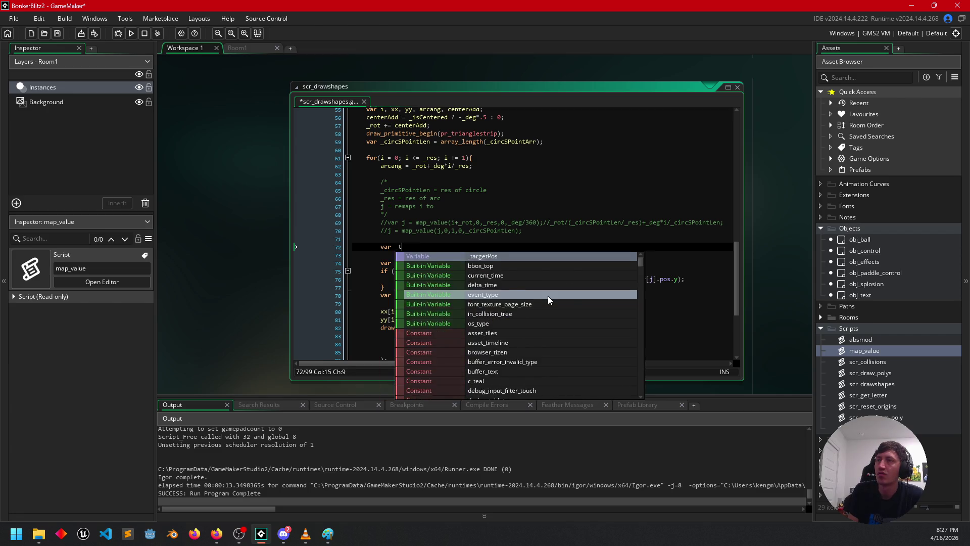
type("/")
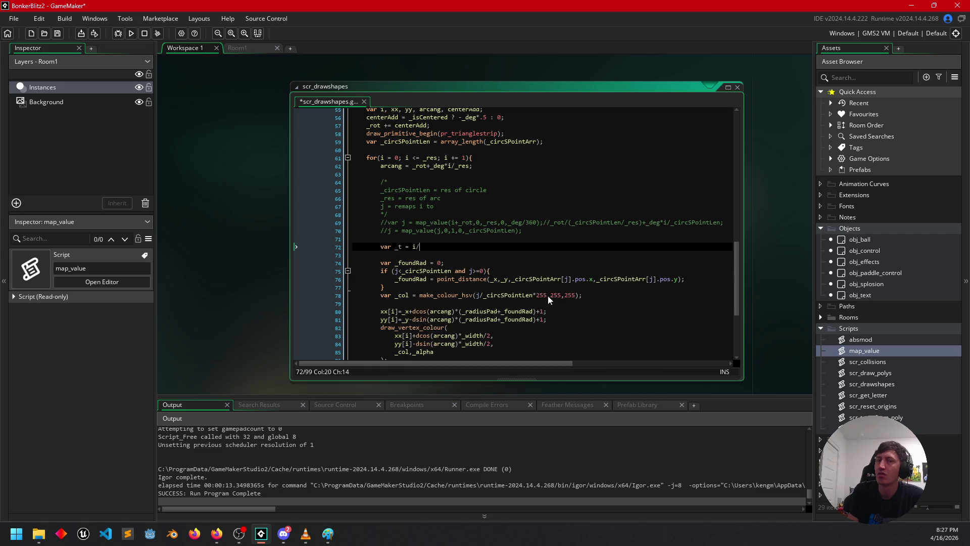
type("(")
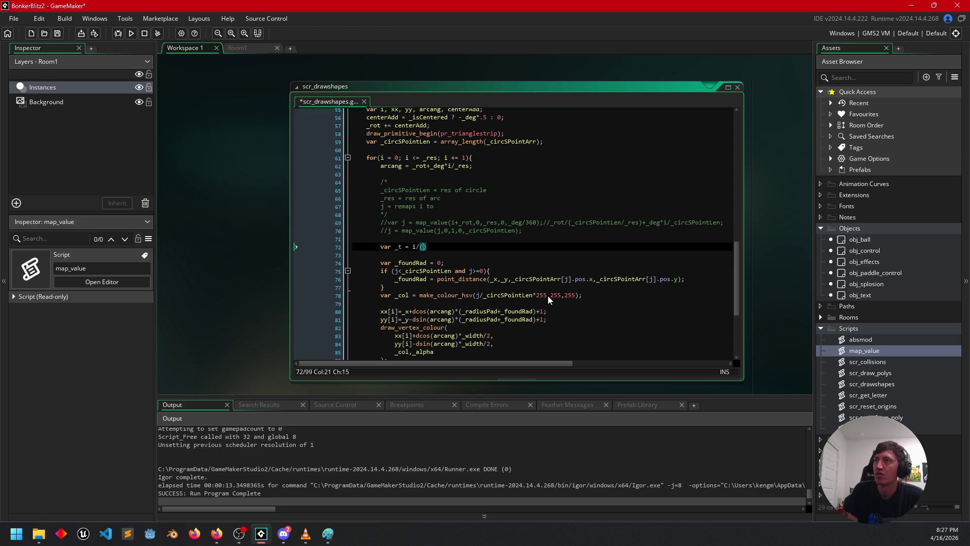
type("_res")
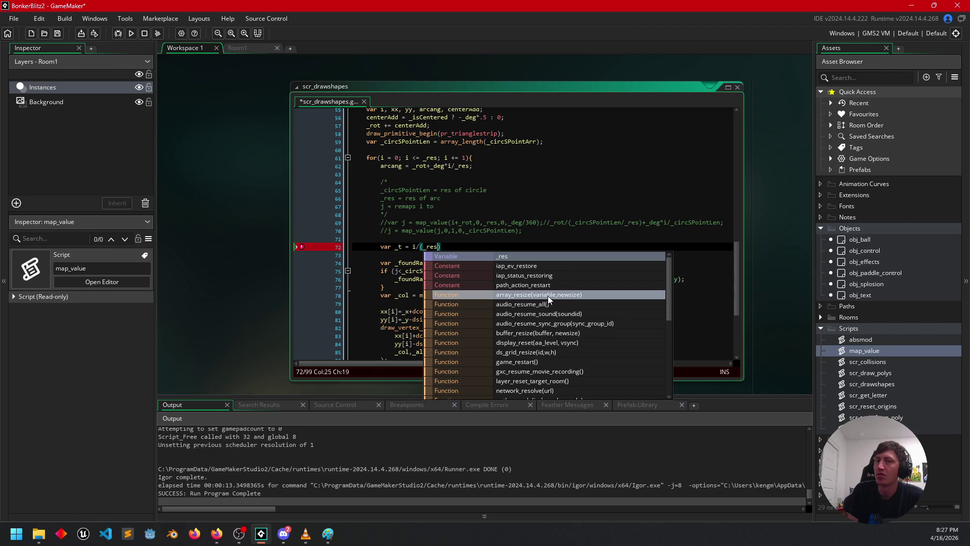
type("-1)")
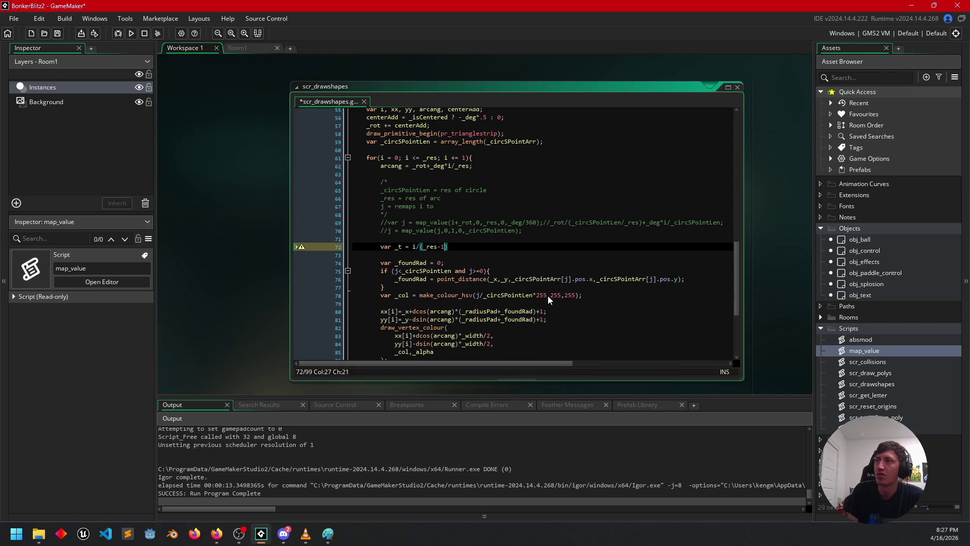
type(";")
key("Return")
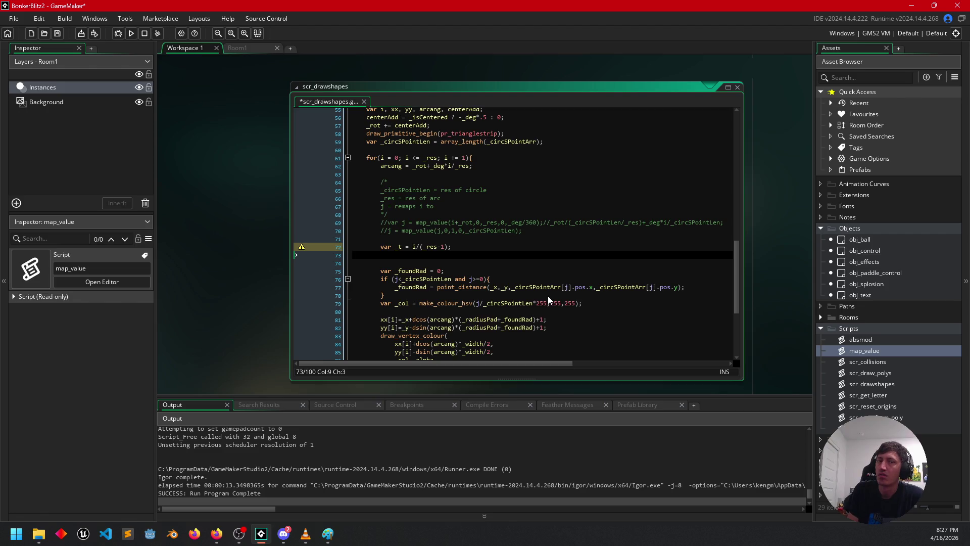
type("var c")
type("ir")
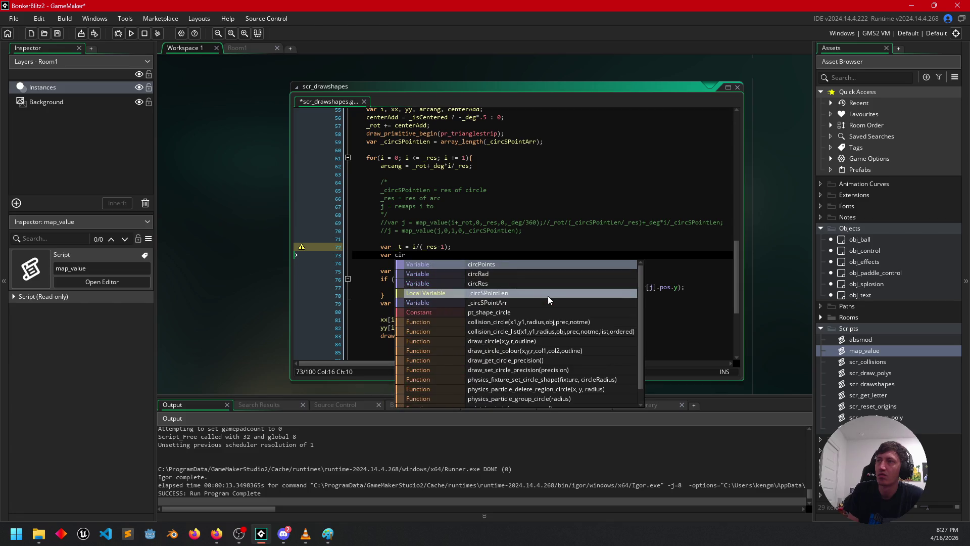
type("c")
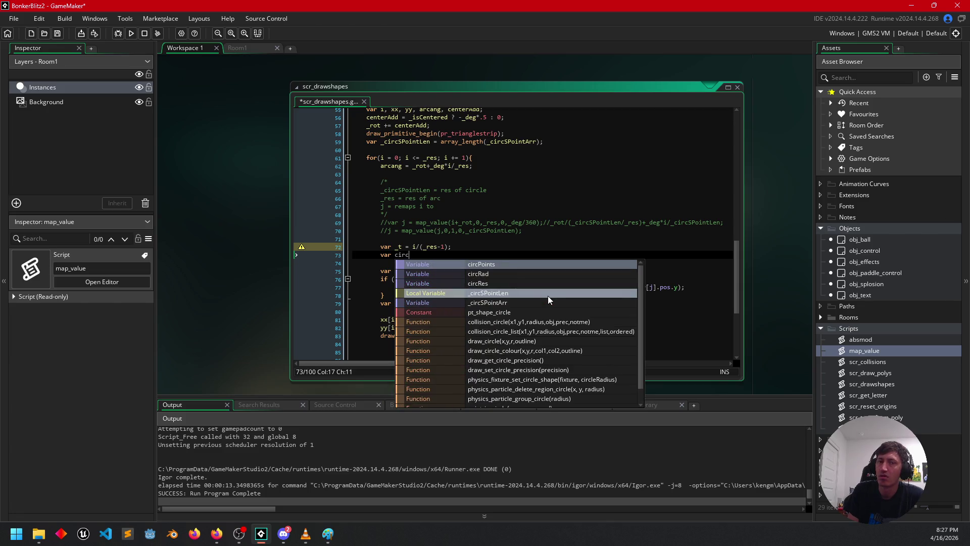
type("l = (")
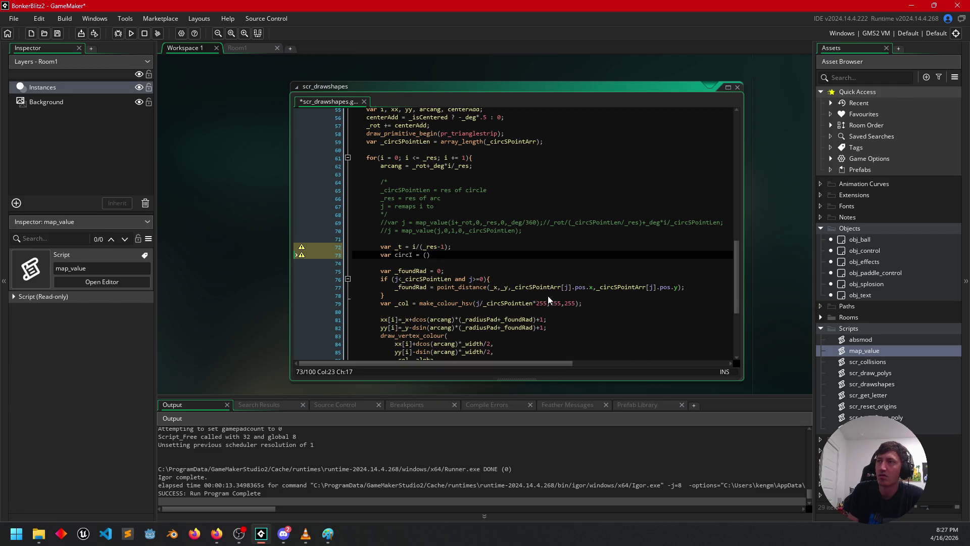
Complete the line as var circI = (_rot/360)+_t*(_deg/360); and start a new line.
key("Left")
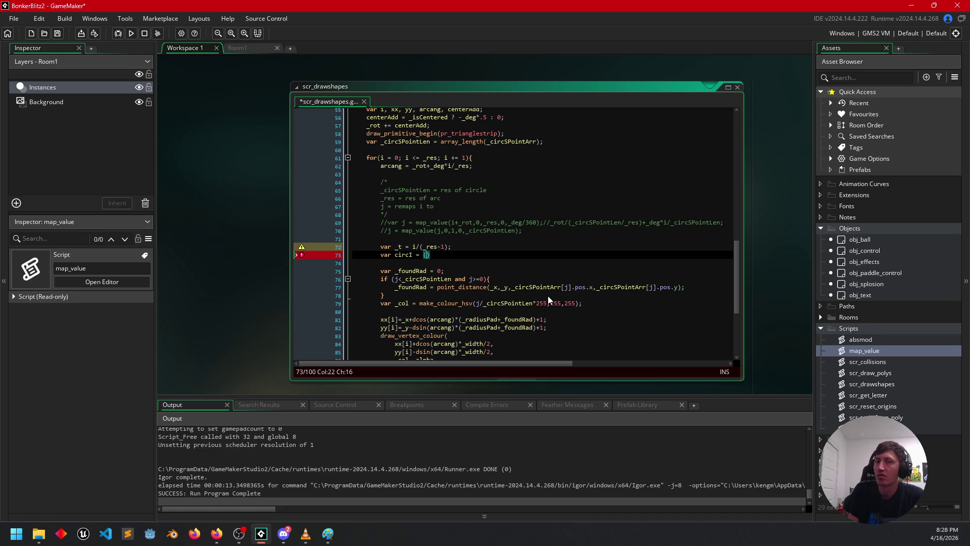
type("_rot")
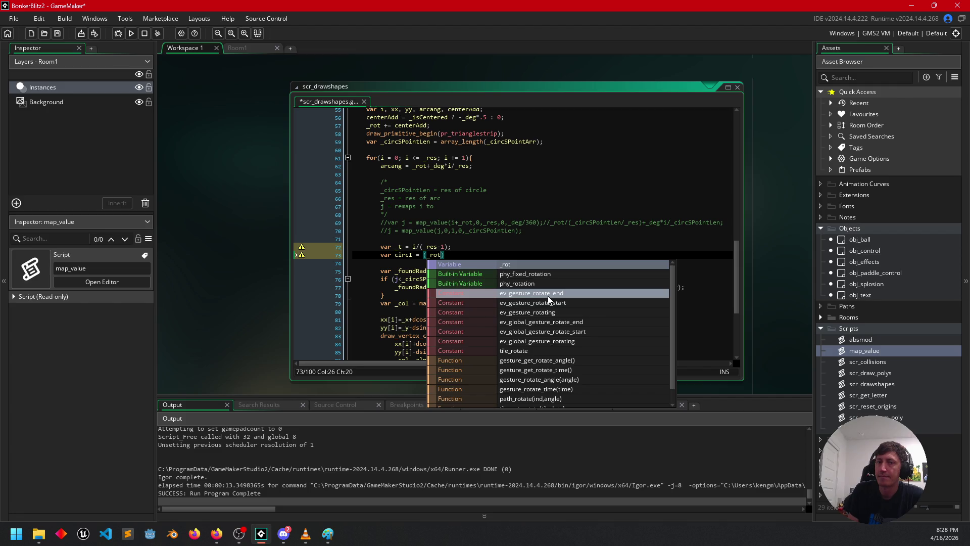
type("/360")
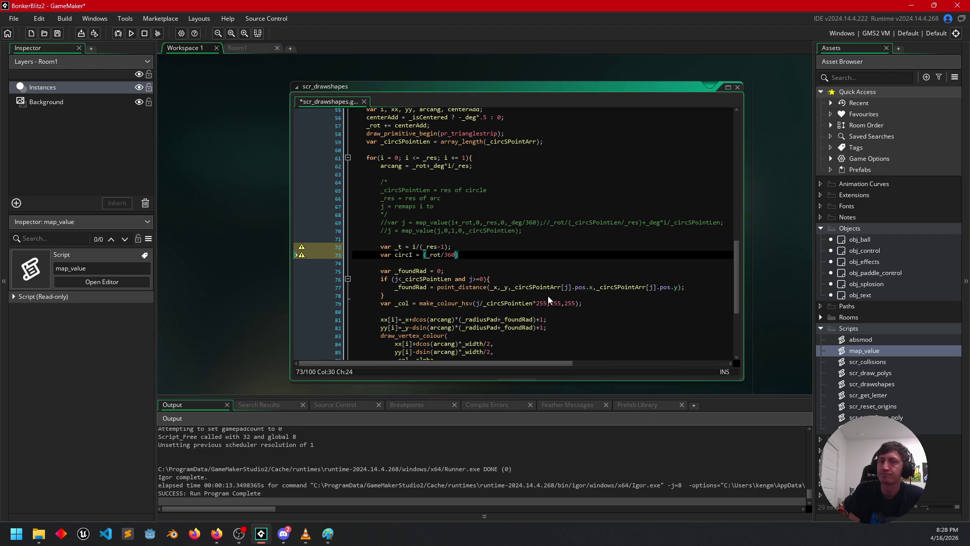
type(")+")
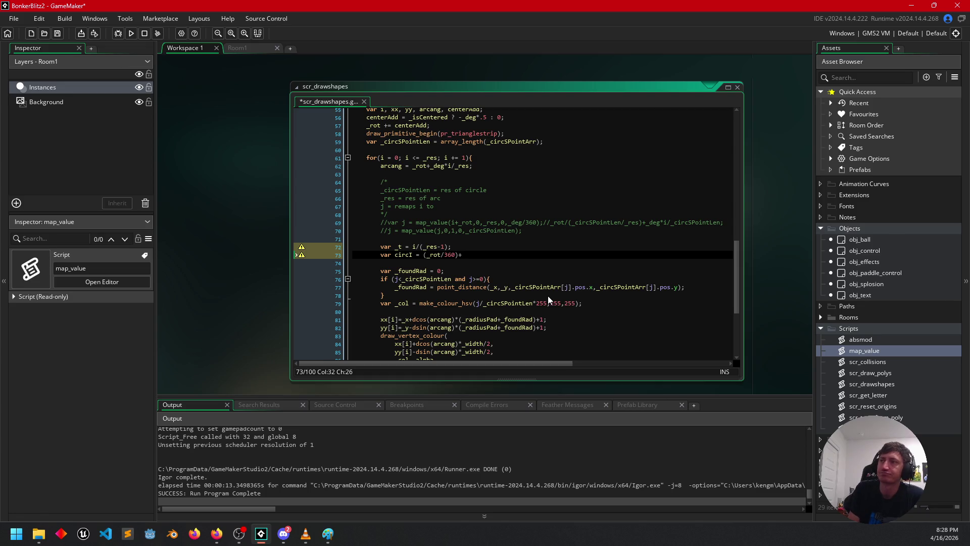
type("_t")
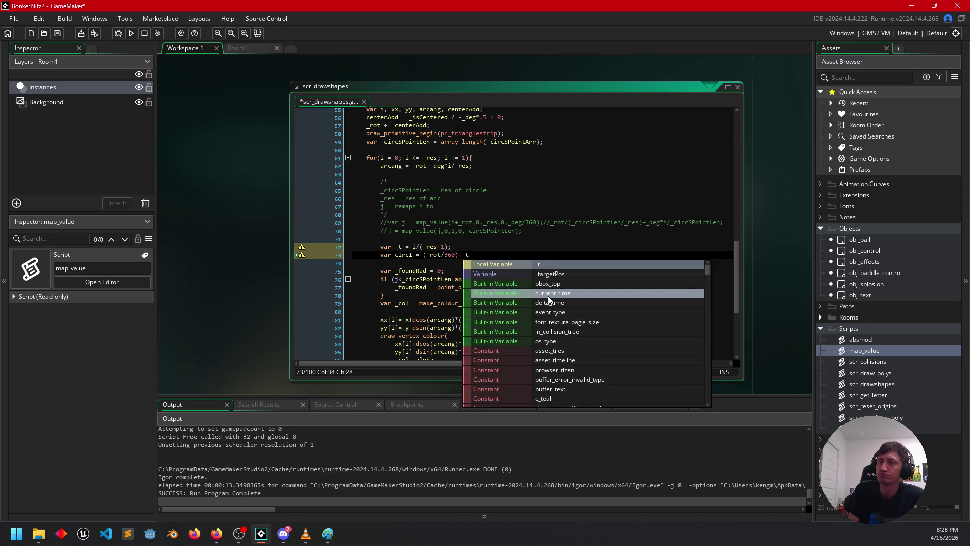
type("*(")
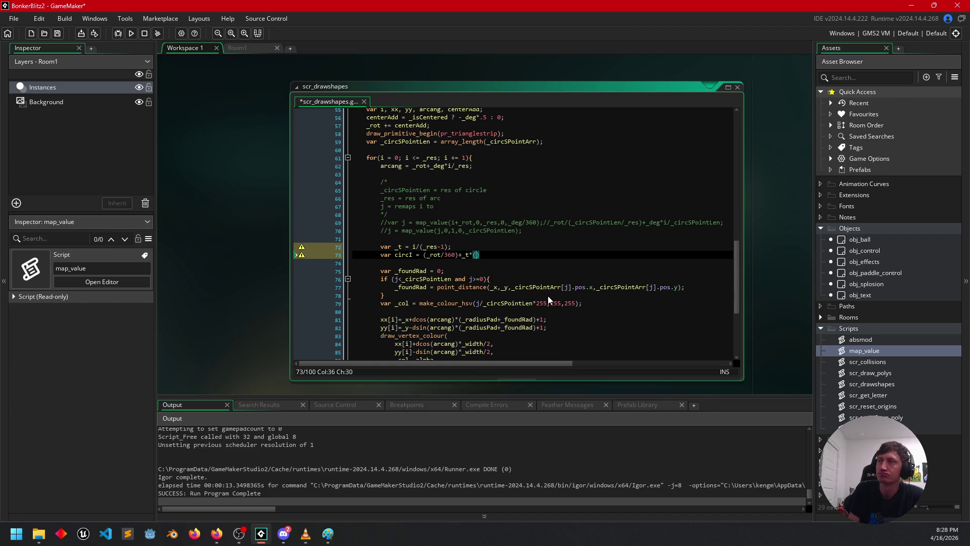
type("_r")
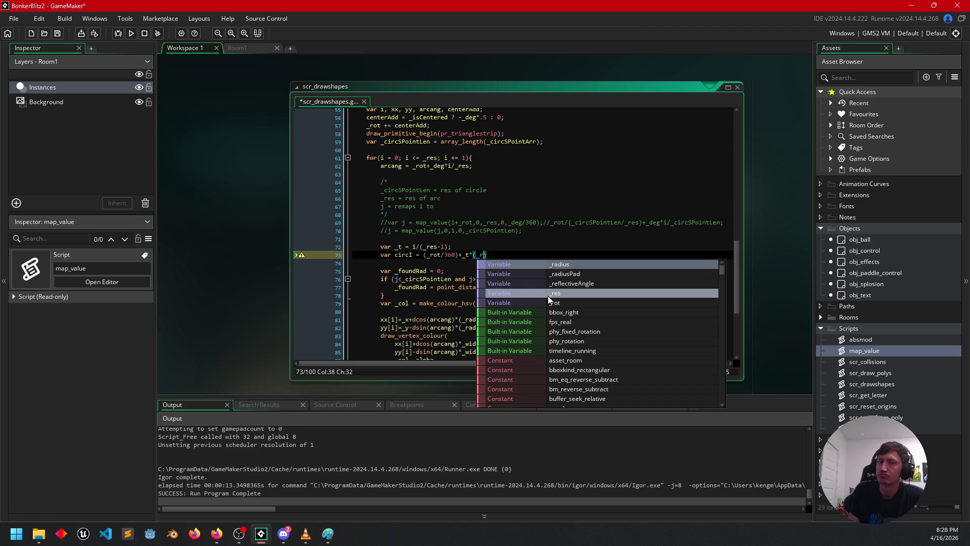
key("BackSpace")
type("deg")
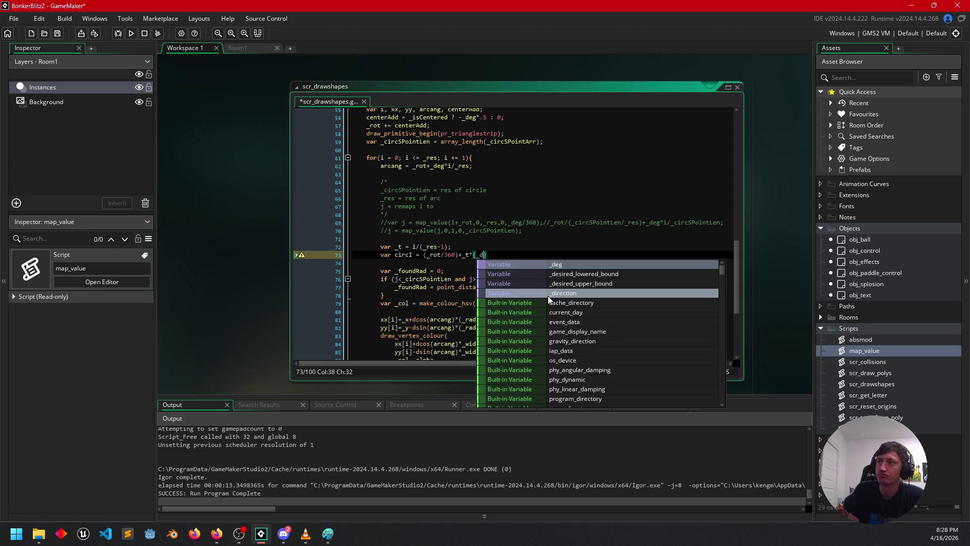
type("/360")
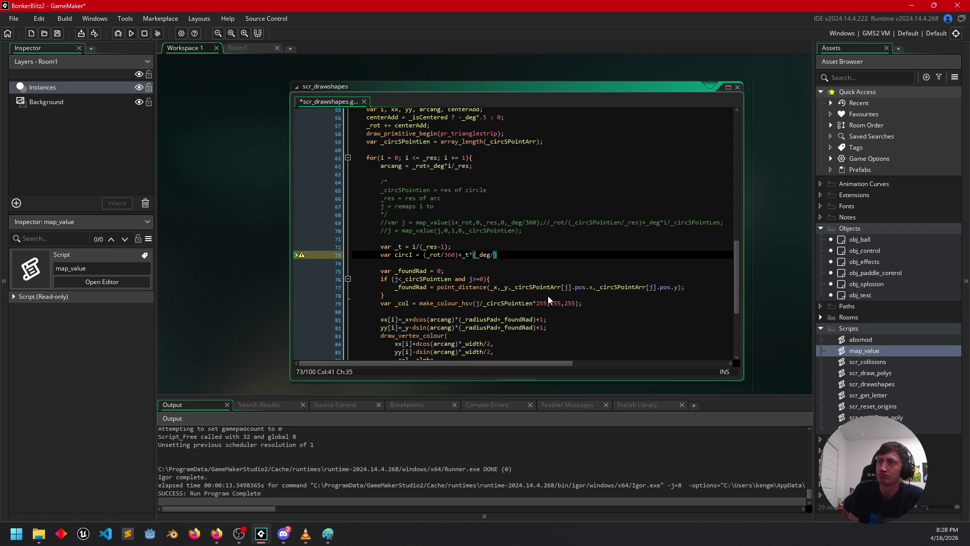
type(");")
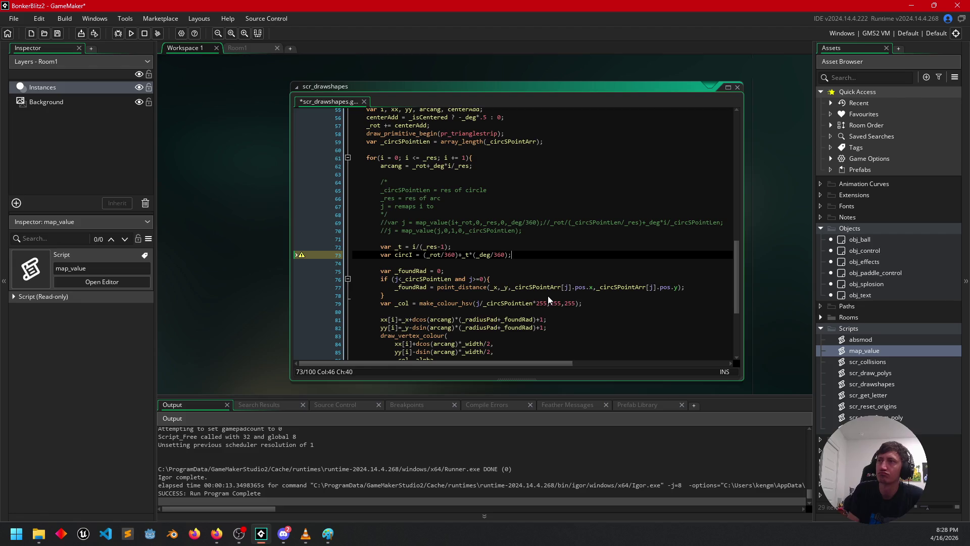
key("Return")
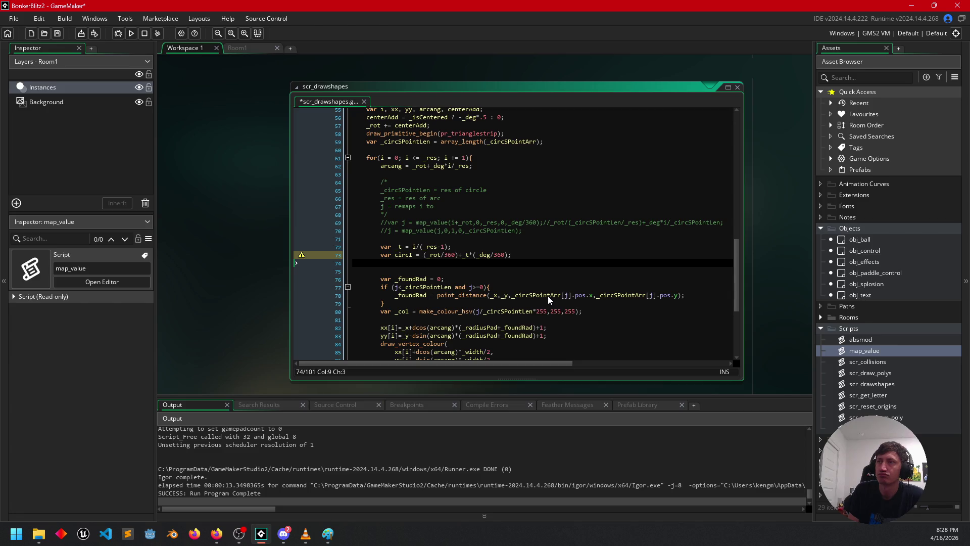
Rename the circI variable to _circI in its declaration.
key("Up")
key("Right")
key("Right")
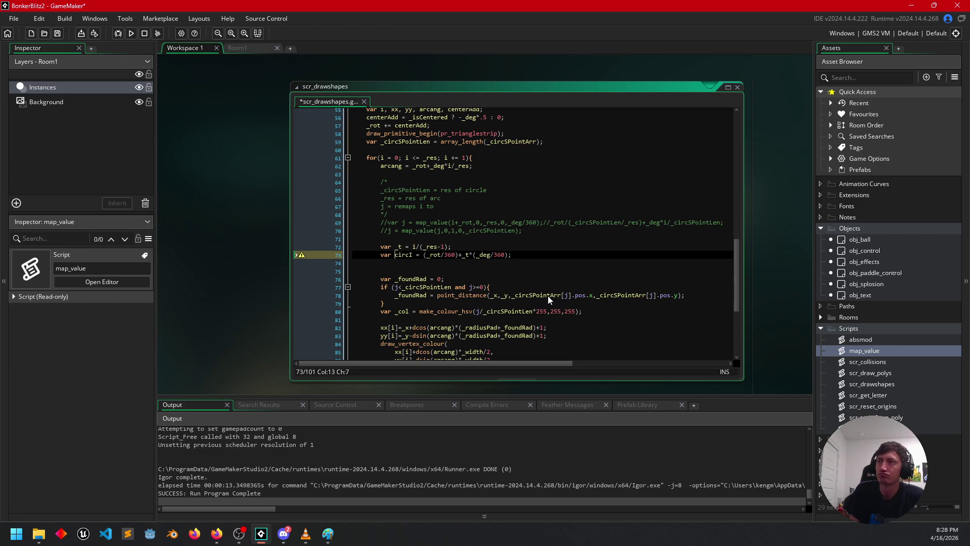
type("_")
Try fmod, % 1 and div on a new _circI assignment line, leaving it as '_circI = ;'.
key("Down")
type("_circ")
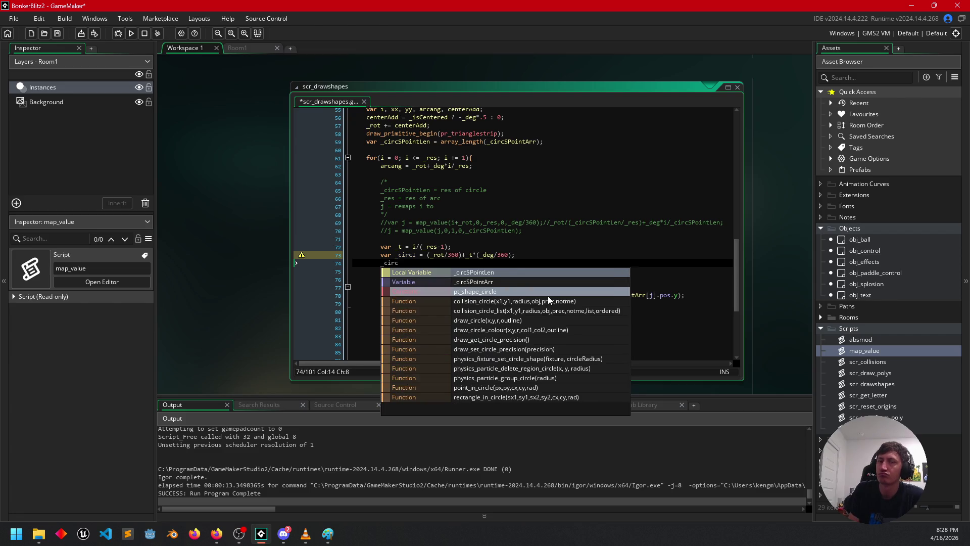
type("I = ")
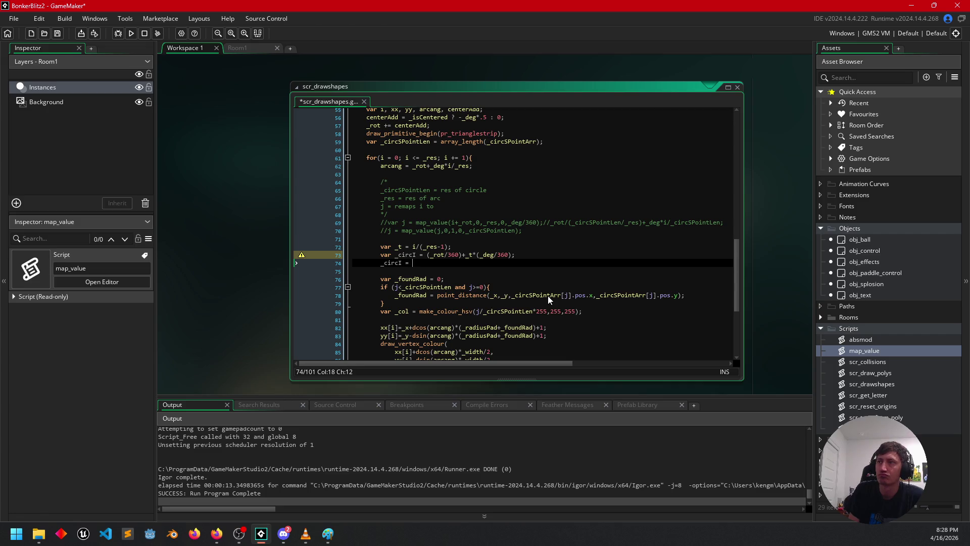
type("fmod")
key("BackSpace")
key("BackSpace")
key("BackSpace")
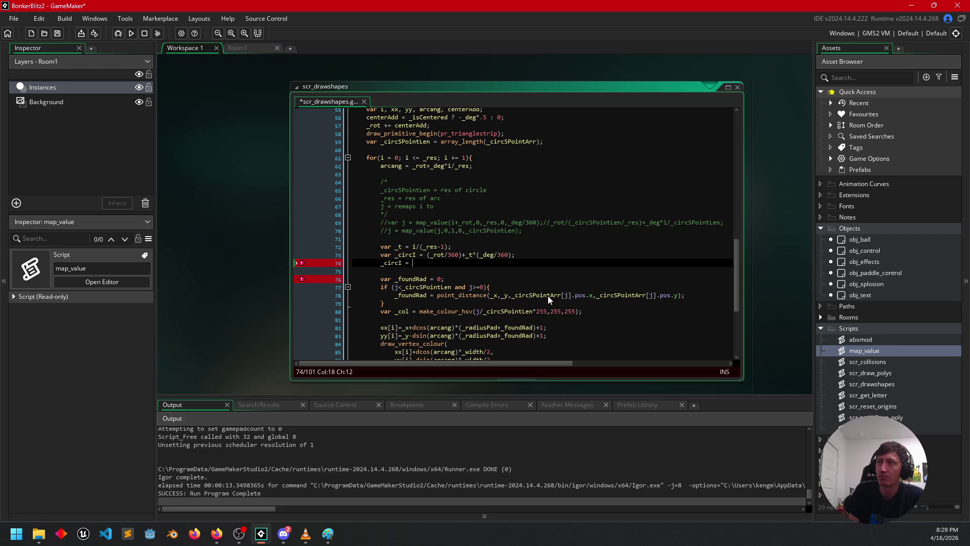
type("_c")
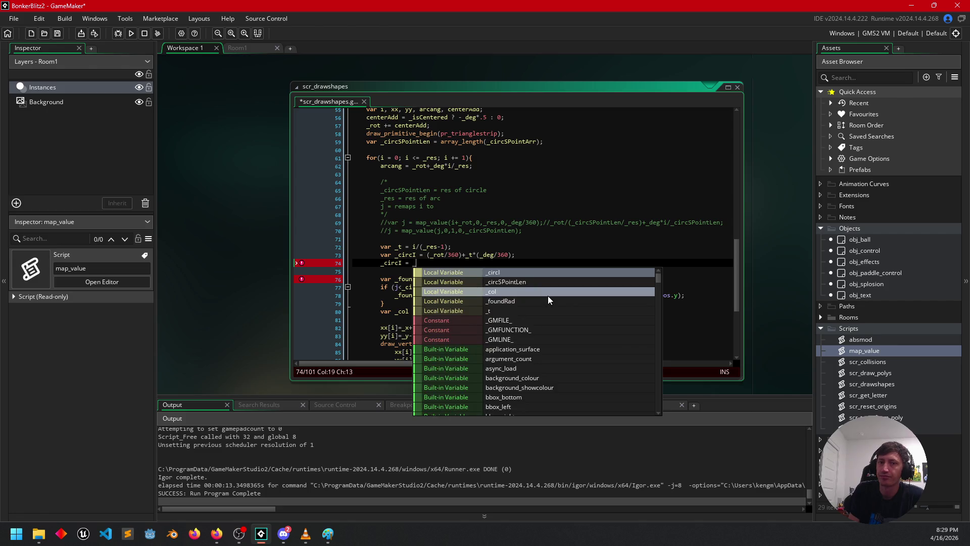
type("irc")
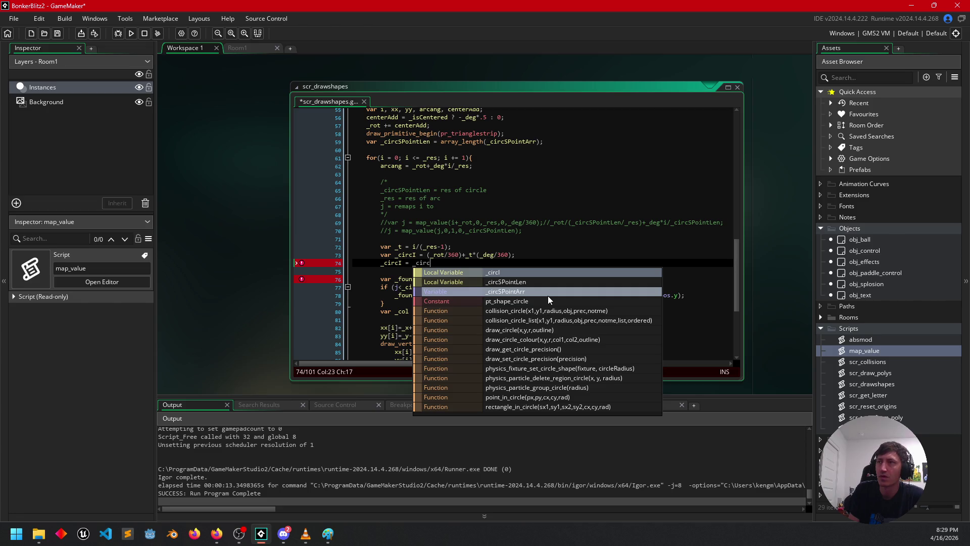
type("I ")
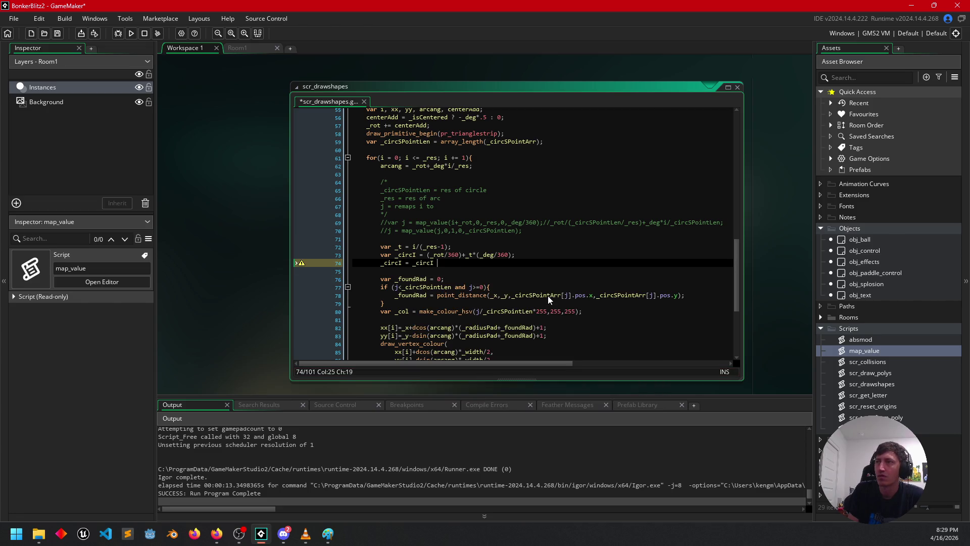
type("% ")
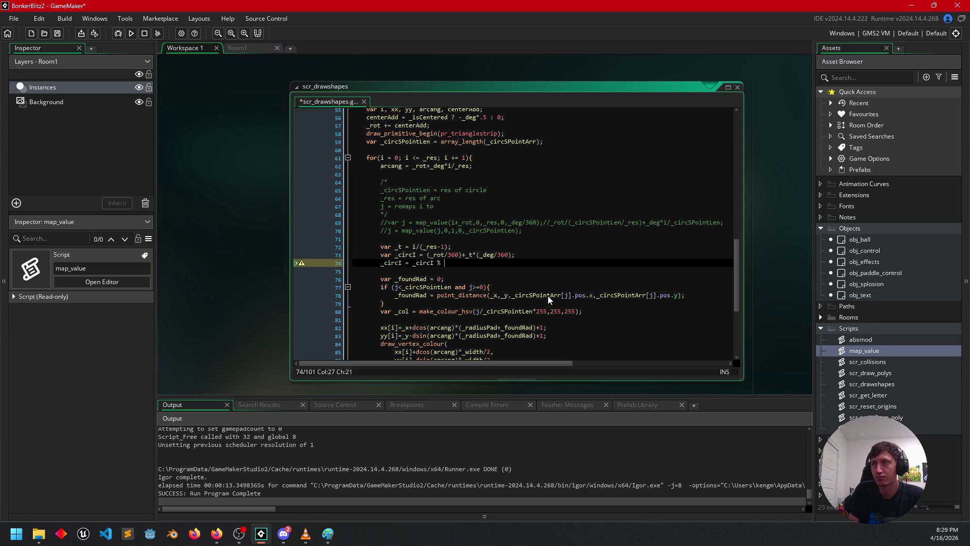
type("1;")
key("BackSpace")
key("BackSpace")
key("BackSpace")
key("BackSpace")
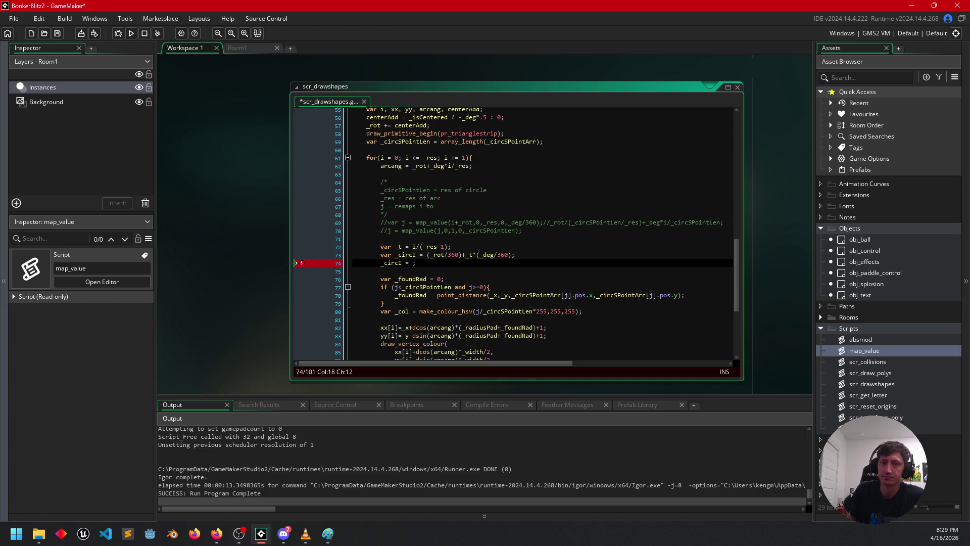
key("alt+Tab")
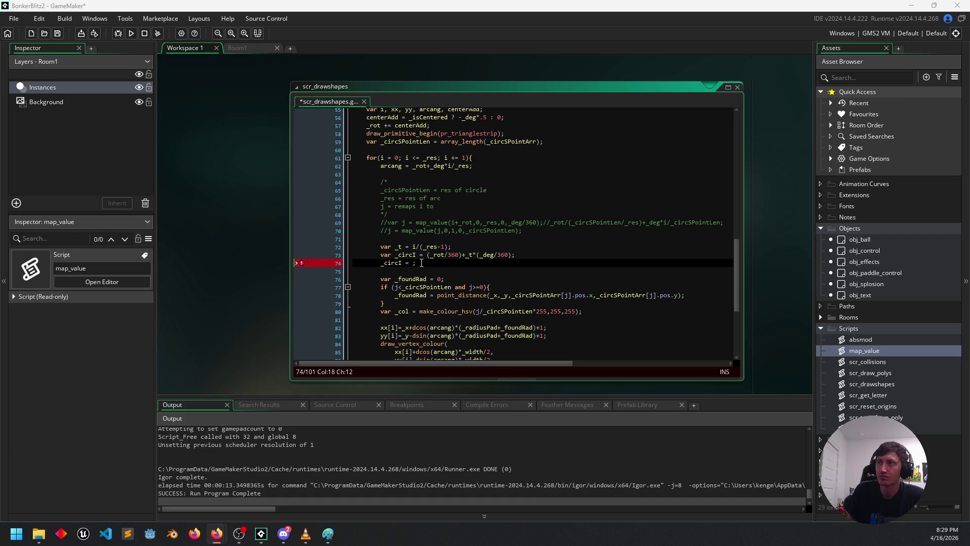
type("div")
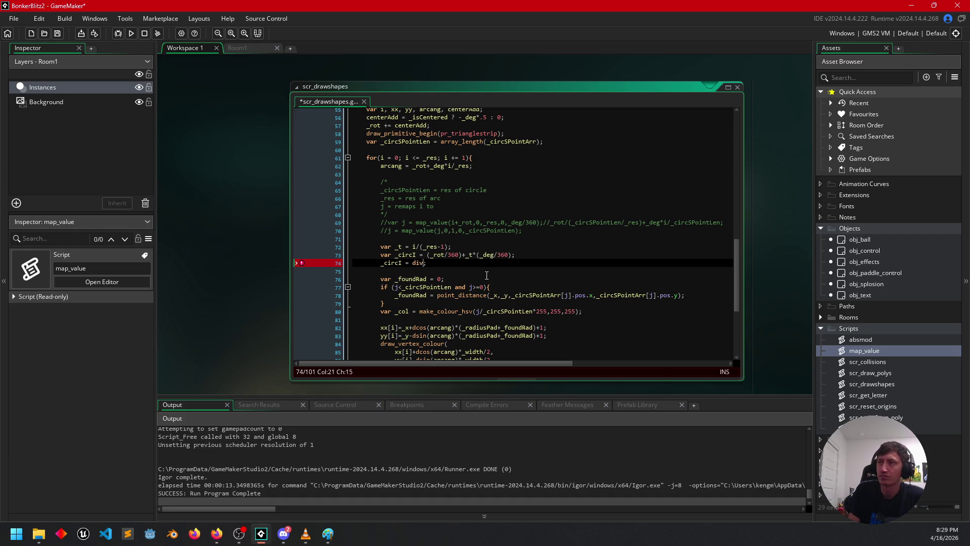
key("BackSpace")
key("BackSpace")
key("BackSpace")
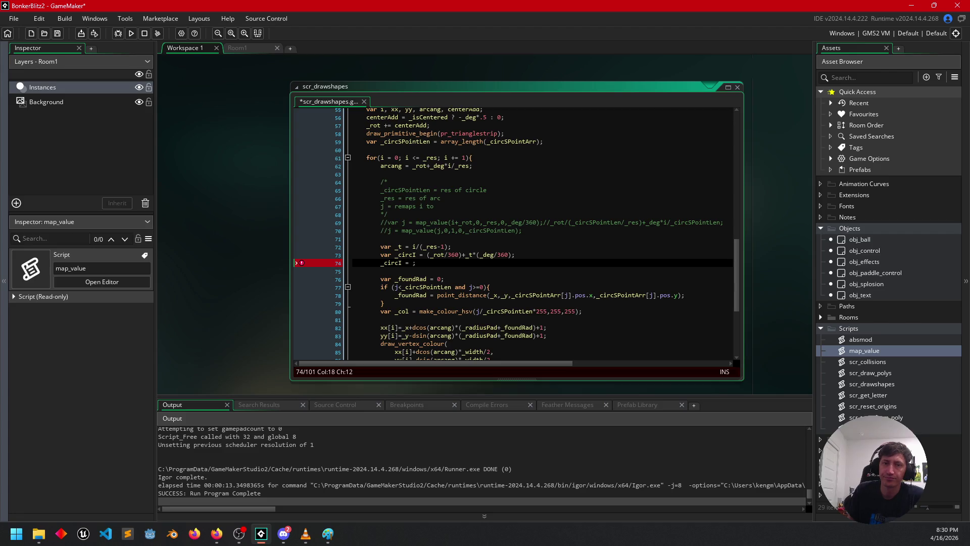
key("alt+Tab")
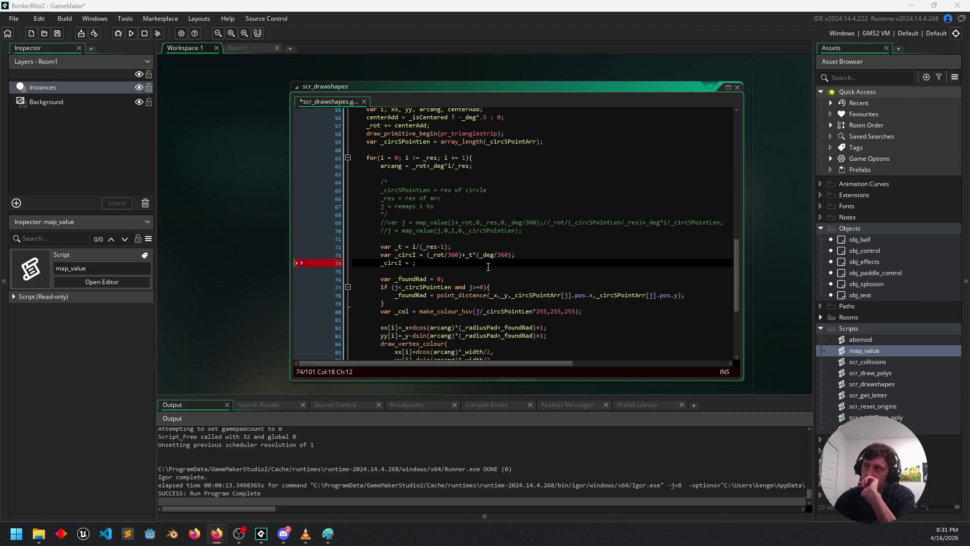
left_click(472, 264)
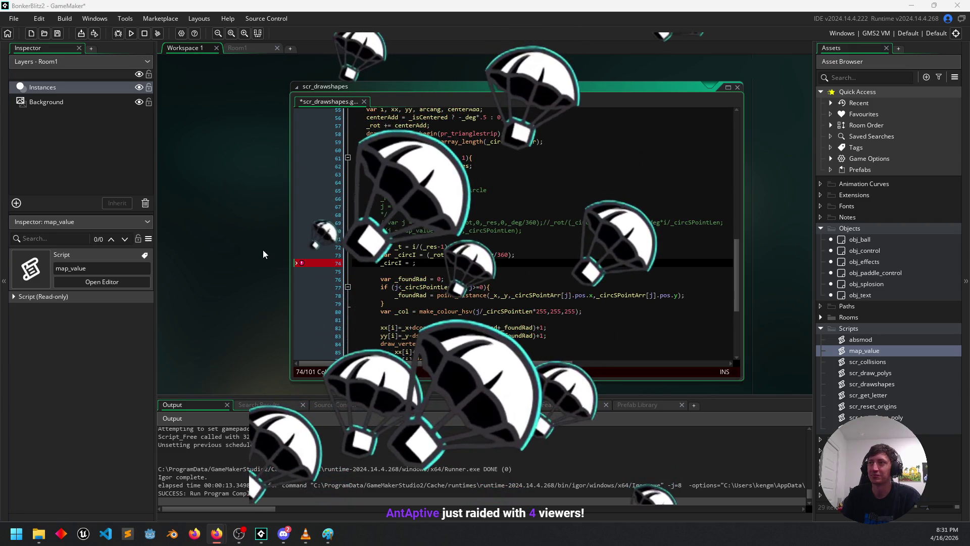
left_click_drag(263, 250, 257, 225)
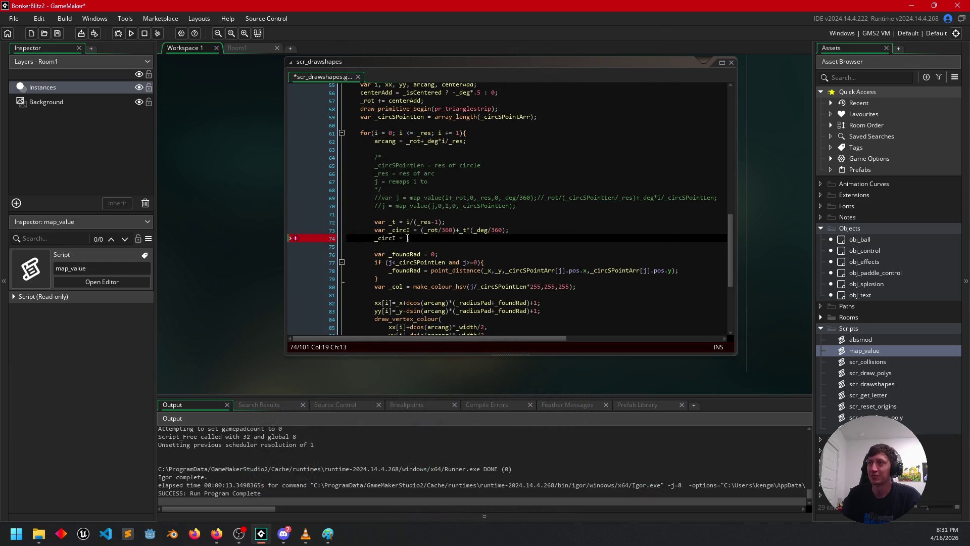
left_click(407, 238)
left_click(327, 533)
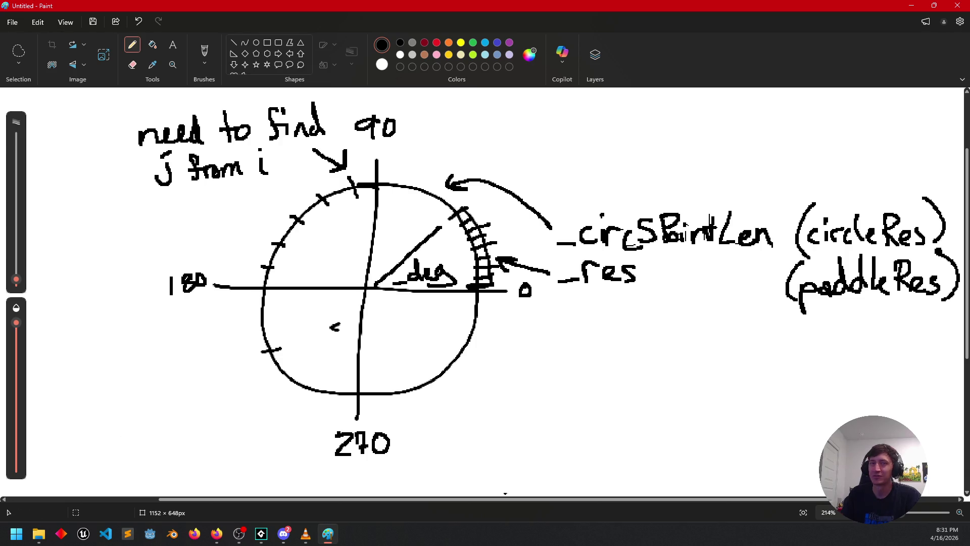
key("alt+Tab")
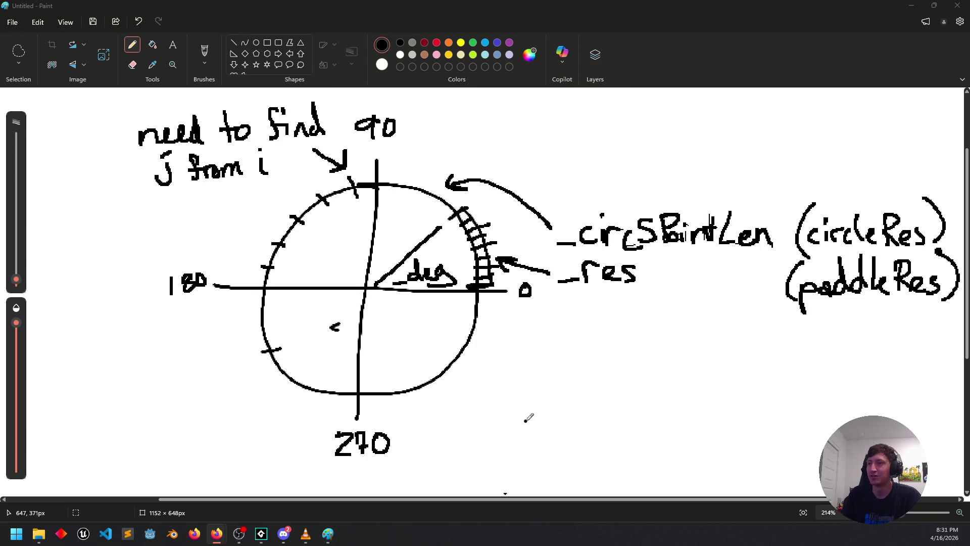
left_click(264, 541)
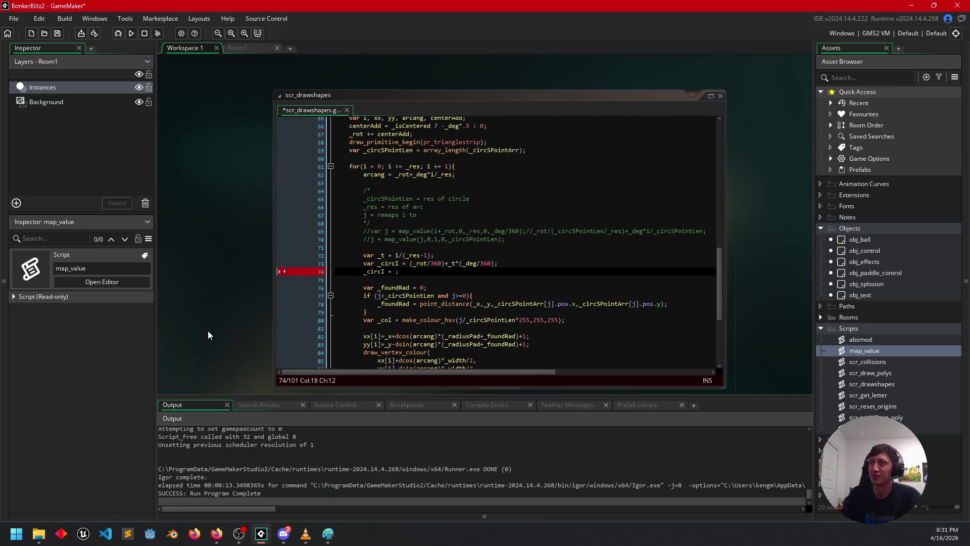
Comment out the unfinished '_circI = ;' line with //.
left_click(392, 271)
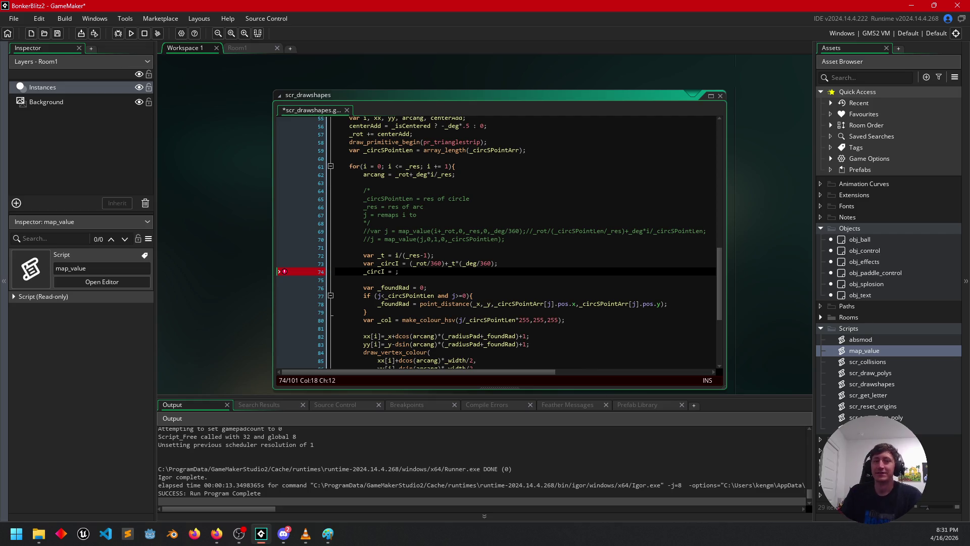
key("alt+Tab")
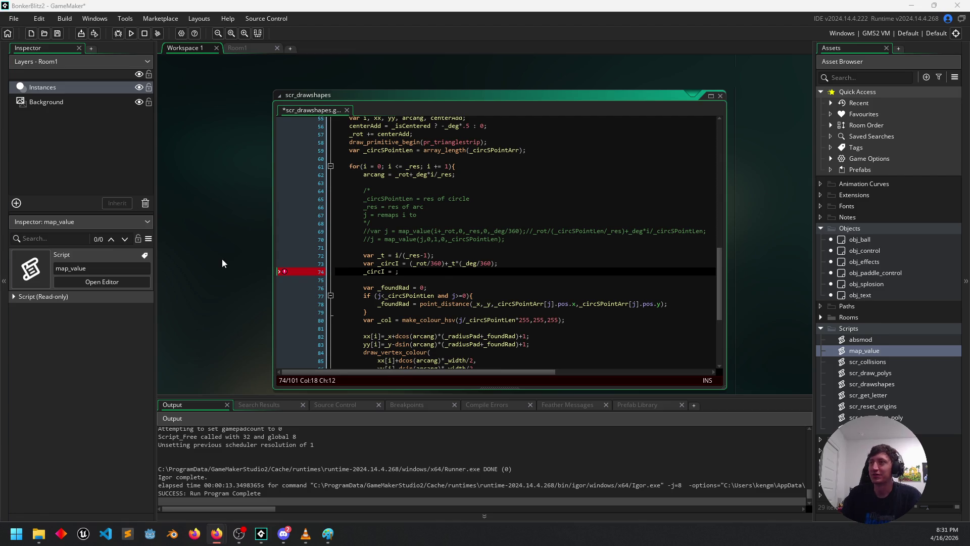
left_click_drag(222, 259, 225, 240)
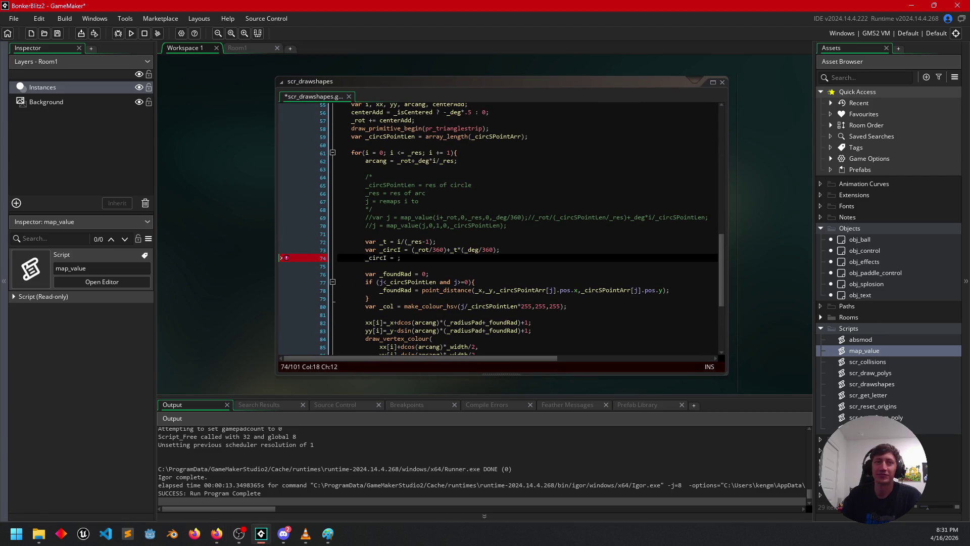
key("alt+Tab")
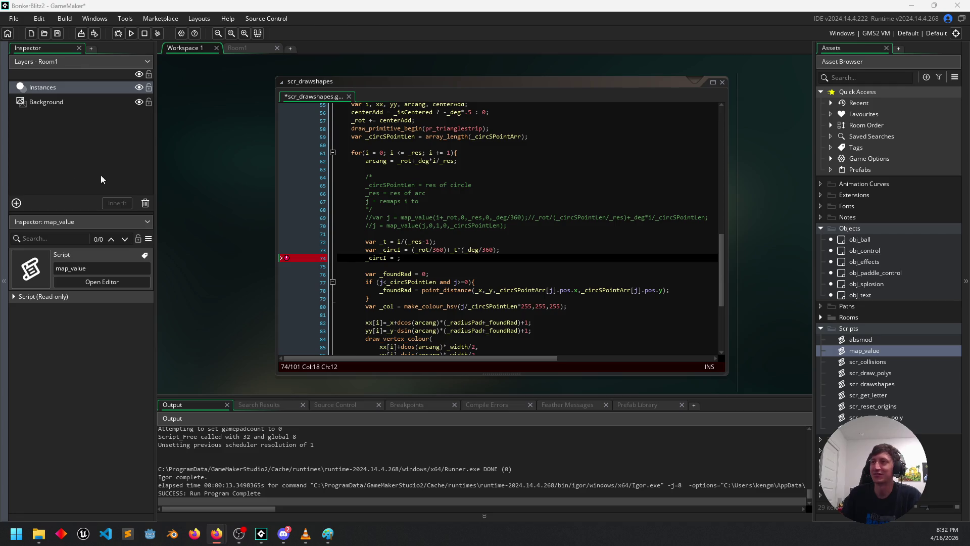
left_click_drag(222, 247, 226, 244)
left_click(392, 269)
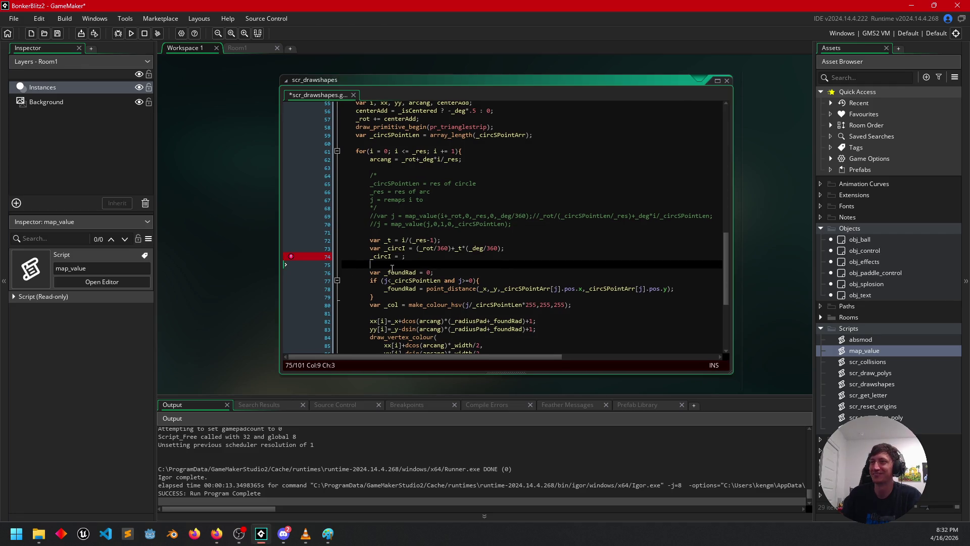
key("Up")
type("//")
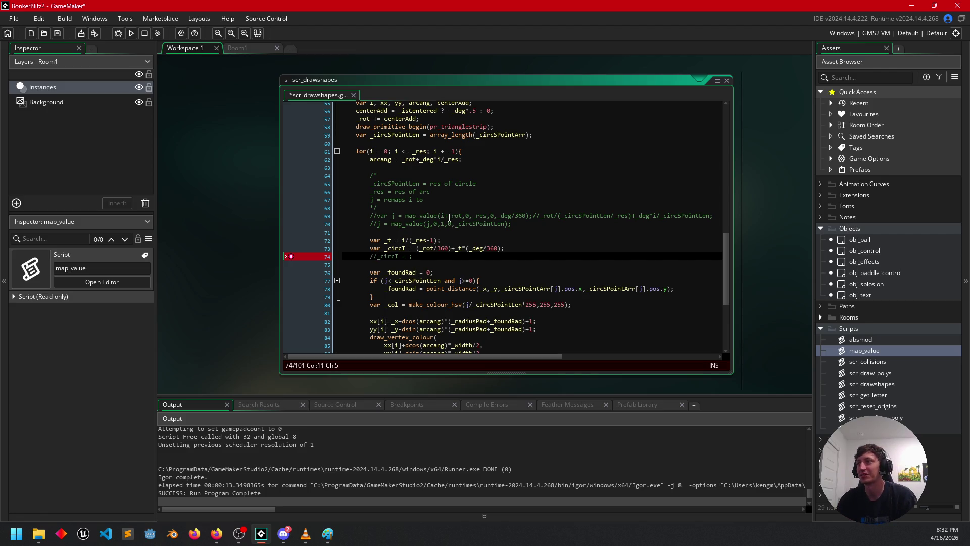
Save the scr_drawshapes script.
scroll(458, 267, "down", 3)
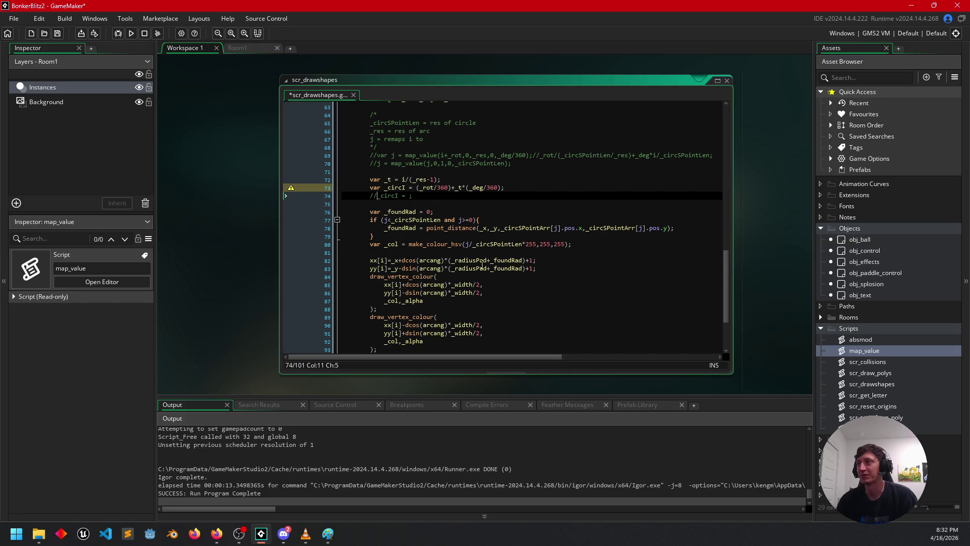
mouse_move(193, 244)
left_mouse_down()
mouse_move(540, 284)
mouse_move(615, 308)
mouse_move(388, 191)
left_mouse_up()
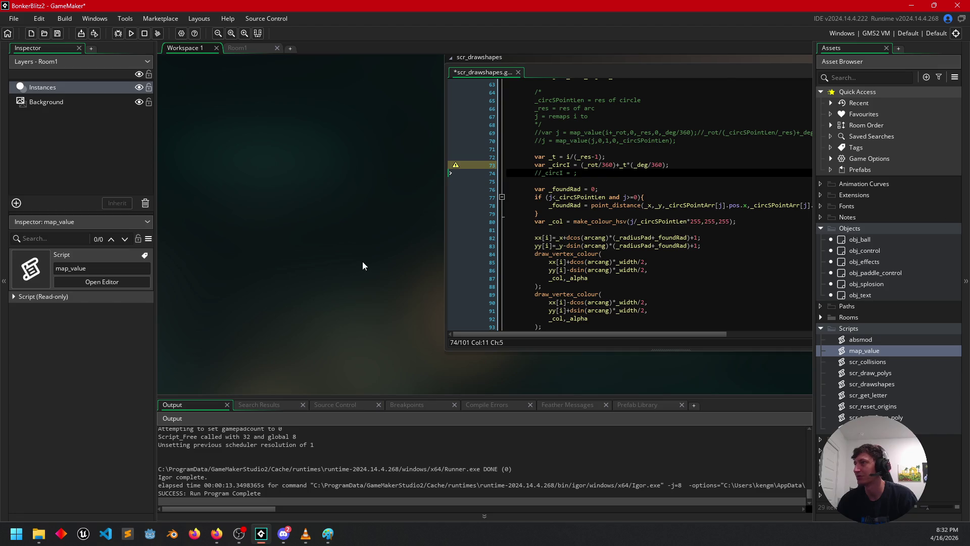
left_click(600, 230)
key("ctrl+s")
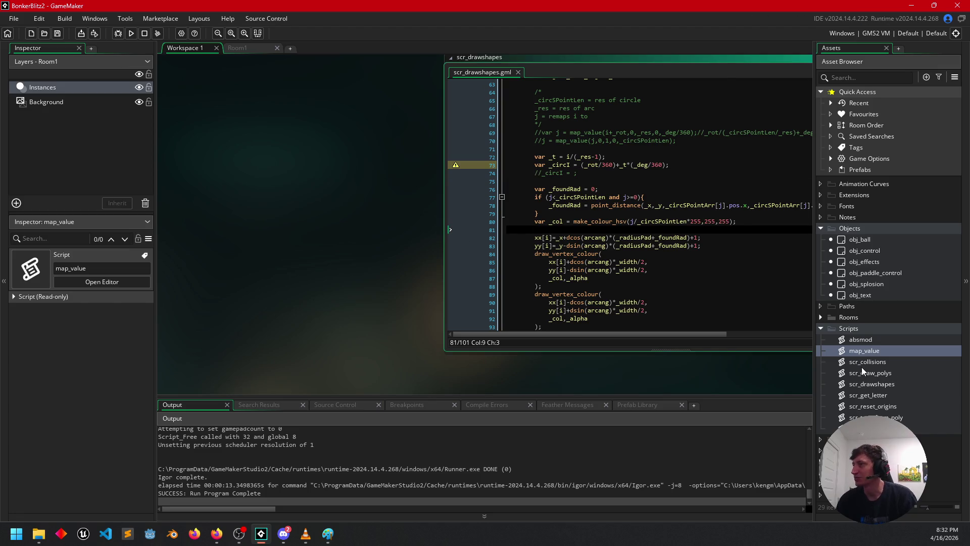
left_click(860, 250)
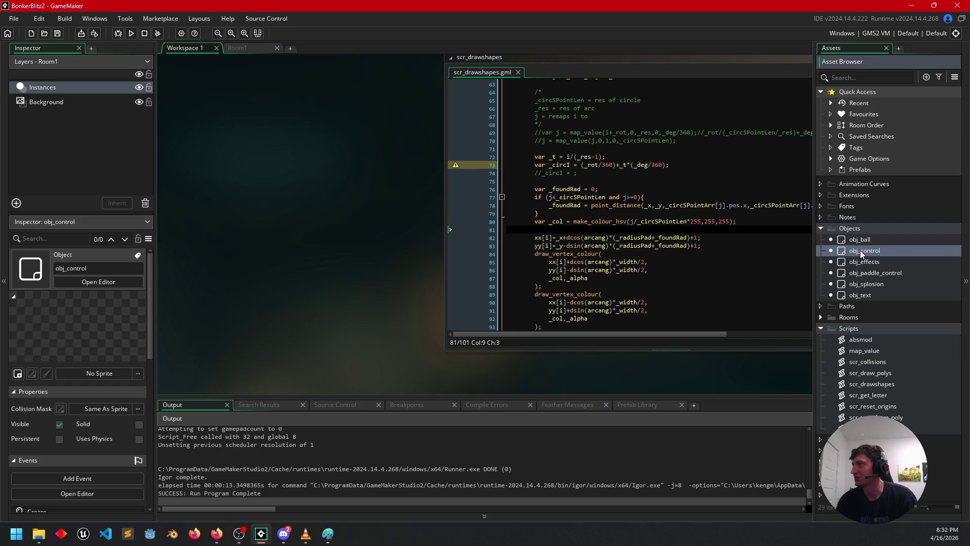
Uncomment the scr_draw_arc call in obj_paddle_control's Draw event.
double_click(859, 250)
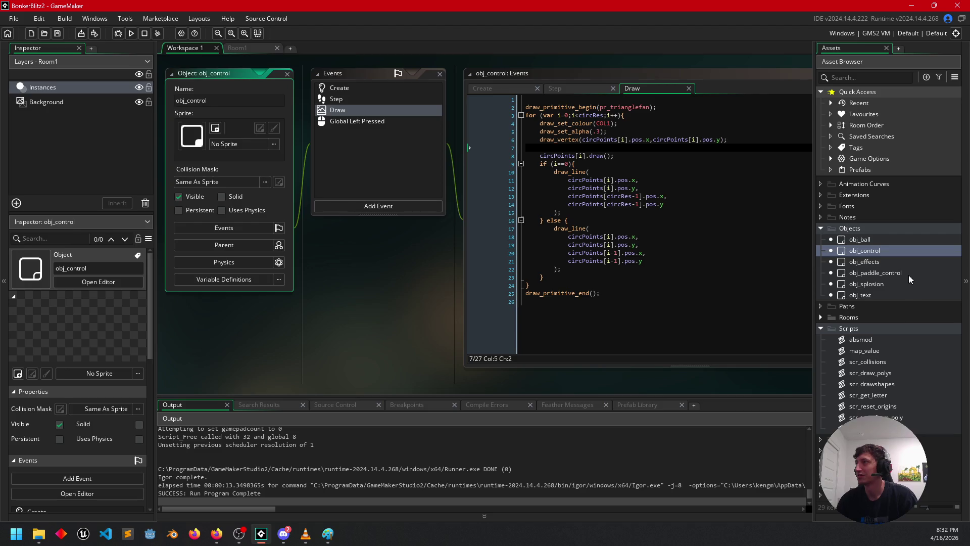
left_click(857, 273)
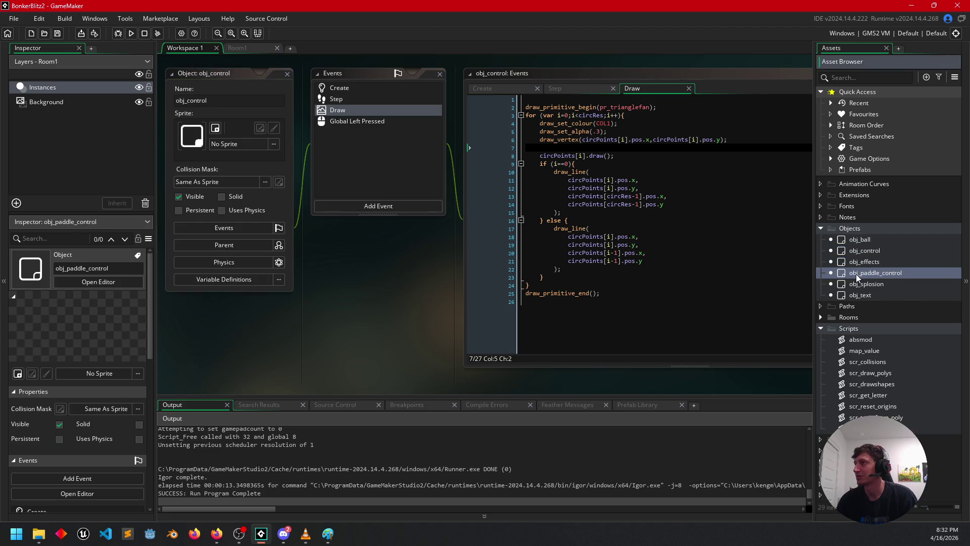
double_click(858, 276)
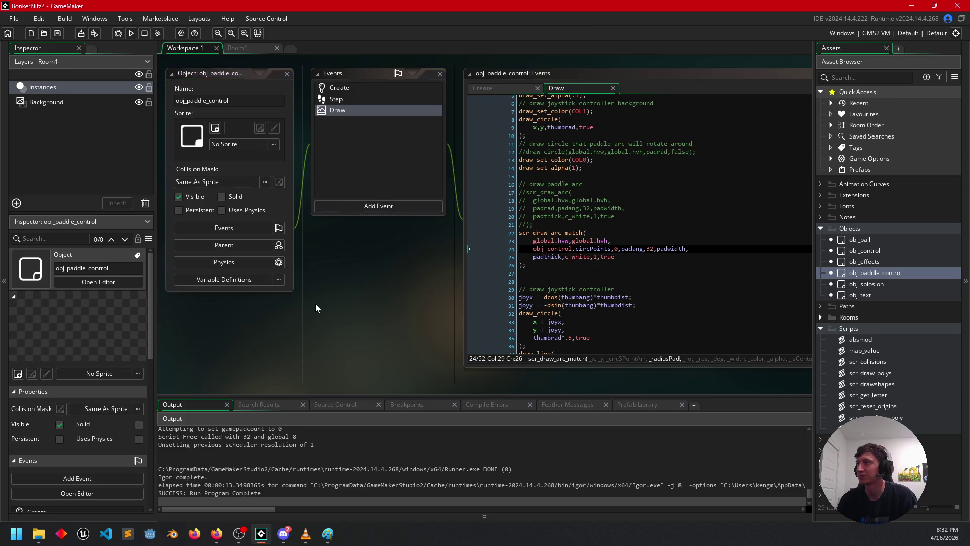
left_click_drag(399, 207, 352, 160)
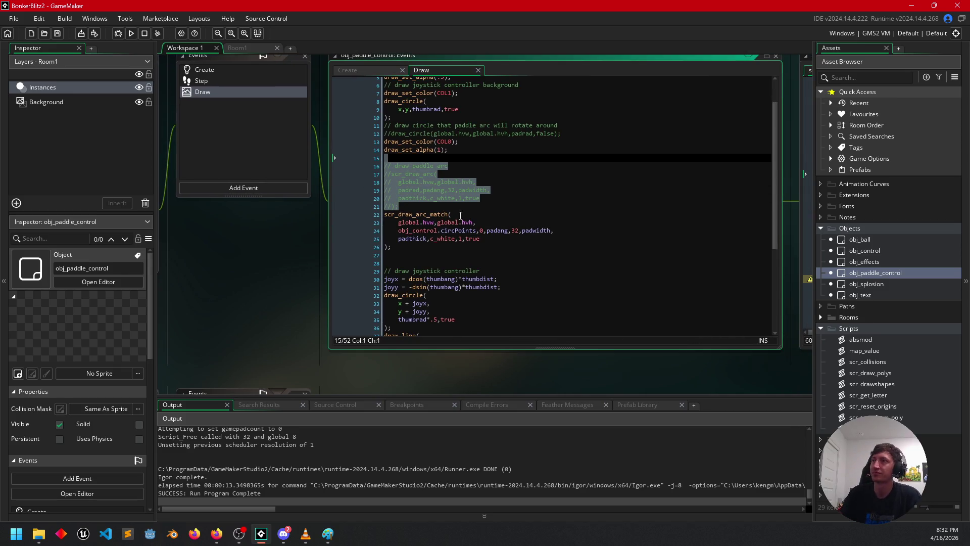
left_click(397, 206)
left_click_drag(404, 206, 374, 177)
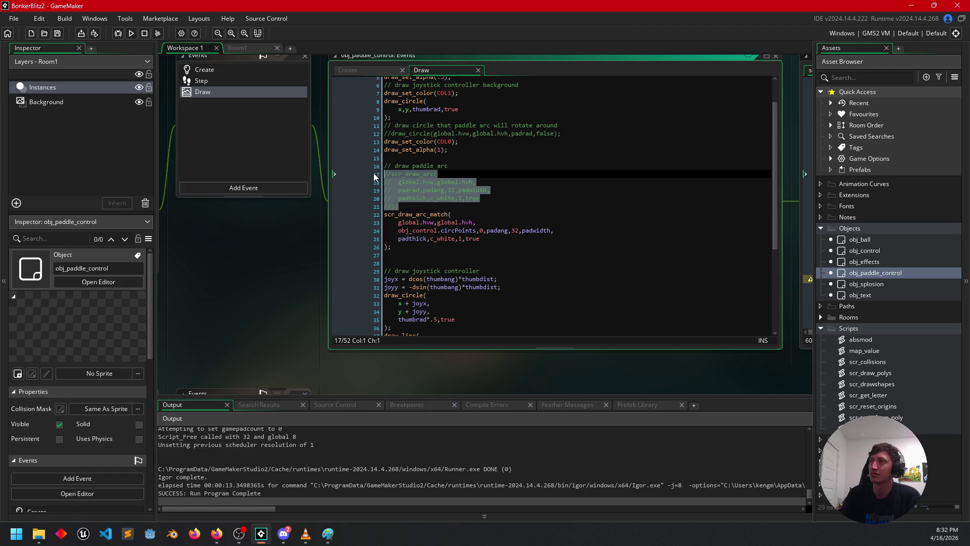
key("ctrl+k")
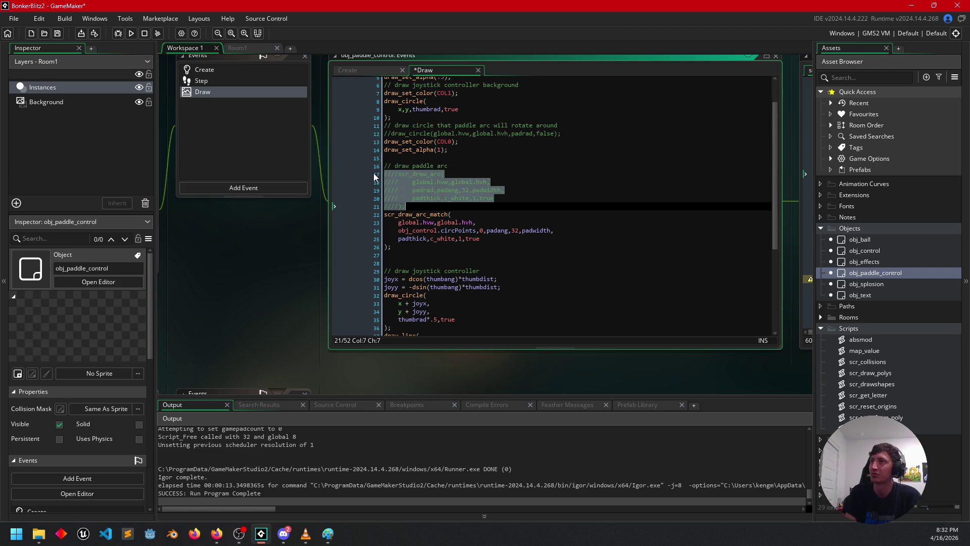
key("ctrl+shift+k")
key("ctrl+shift+k")
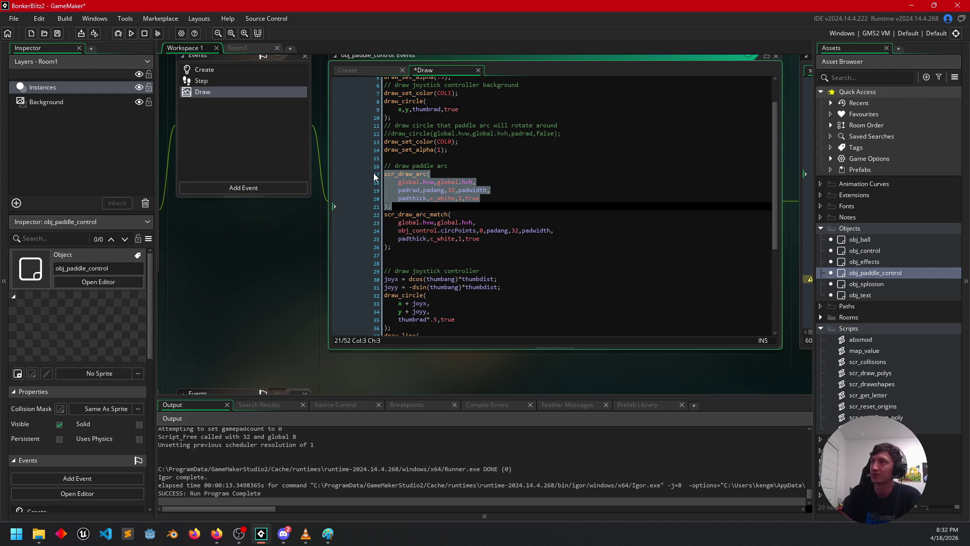
Comment out the scr_draw_arc_match call and run the game.
left_click_drag(410, 246, 359, 216)
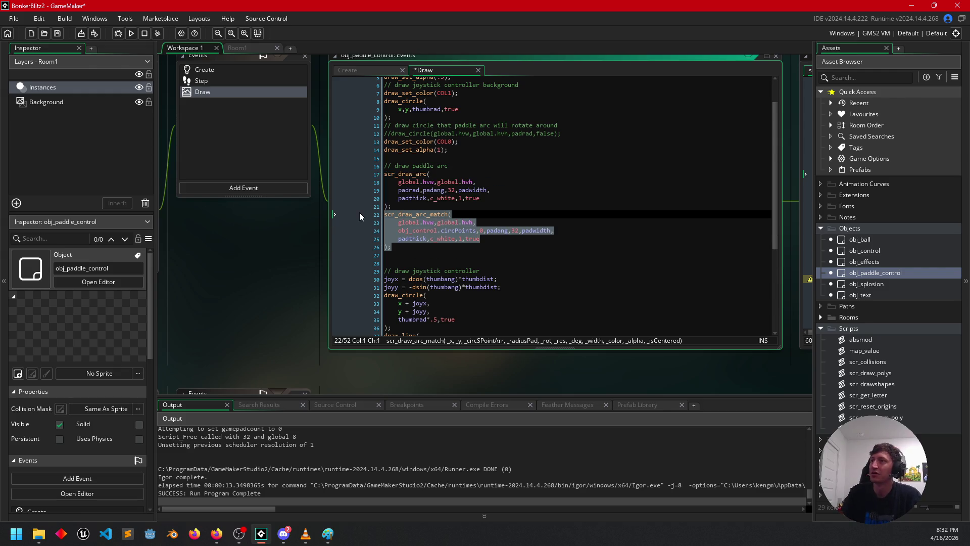
key("ctrl+k")
left_click(477, 240)
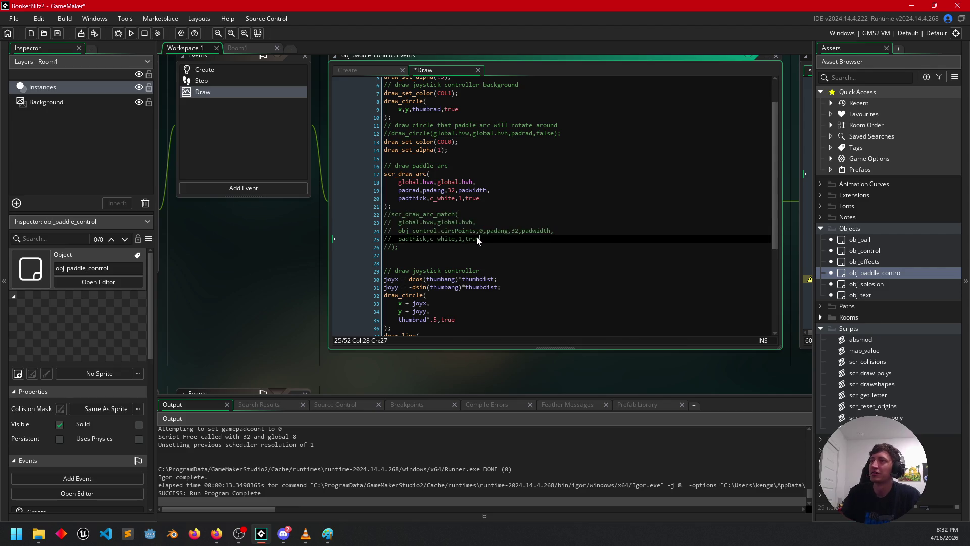
left_click(130, 33)
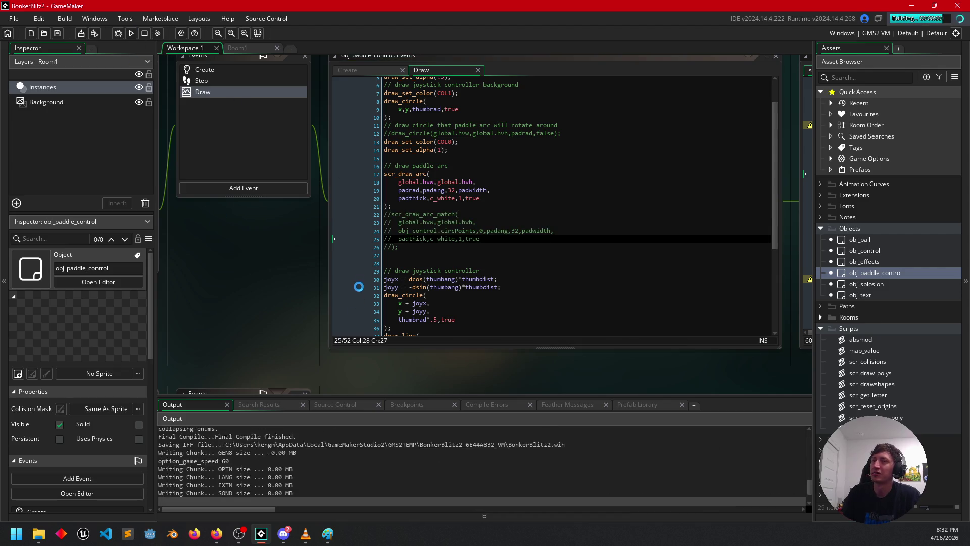
Steer the joystick upward, around, then lower-left, rotating the paddle arc around the blue circle.
mouse_move(177, 493)
left_mouse_down()
mouse_move(172, 440)
mouse_move(202, 470)
mouse_move(156, 428)
mouse_move(181, 470)
mouse_move(171, 493)
mouse_move(113, 491)
mouse_move(108, 456)
mouse_move(190, 435)
mouse_move(158, 494)
mouse_move(142, 502)
mouse_move(161, 505)
mouse_move(139, 505)
mouse_move(197, 462)
mouse_move(181, 424)
left_mouse_up()
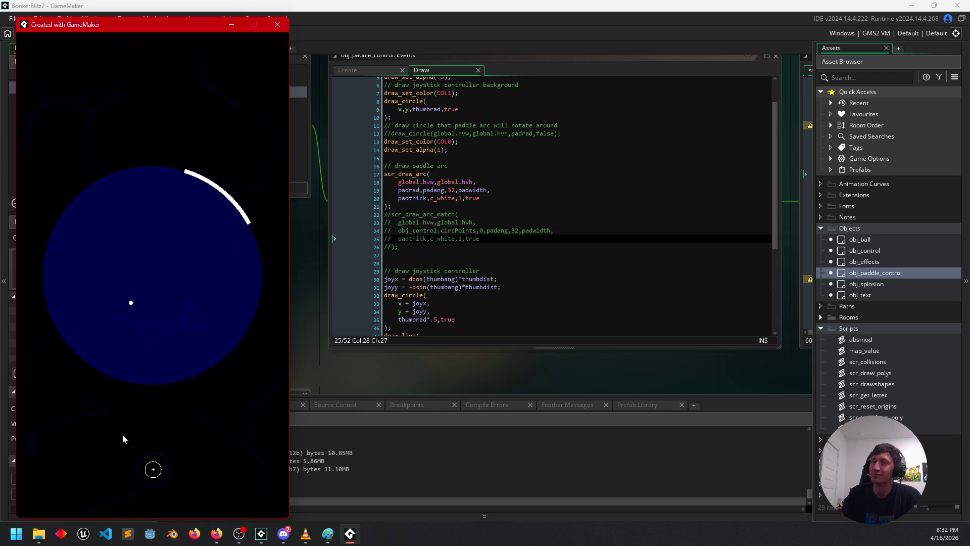
mouse_move(157, 460)
left_mouse_down()
mouse_move(169, 462)
mouse_move(151, 498)
mouse_move(134, 496)
mouse_move(109, 441)
mouse_move(147, 410)
mouse_move(175, 416)
mouse_move(187, 394)
left_mouse_up()
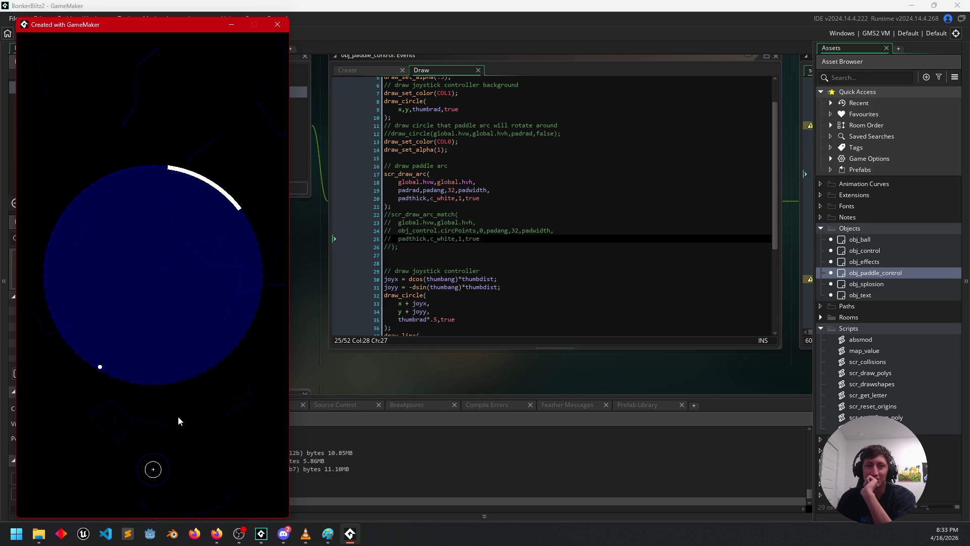
mouse_move(166, 458)
left_mouse_down()
mouse_move(125, 492)
mouse_move(174, 498)
mouse_move(194, 432)
mouse_move(120, 408)
mouse_move(101, 498)
mouse_move(134, 511)
mouse_move(183, 488)
mouse_move(187, 469)
mouse_move(112, 393)
mouse_move(77, 447)
mouse_move(96, 498)
mouse_move(149, 533)
mouse_move(207, 480)
mouse_move(198, 453)
mouse_move(195, 484)
mouse_move(197, 468)
mouse_move(101, 461)
mouse_move(114, 450)
mouse_move(121, 493)
mouse_move(199, 474)
mouse_move(162, 509)
mouse_move(131, 509)
mouse_move(100, 496)
mouse_move(95, 429)
mouse_move(199, 362)
mouse_move(249, 404)
mouse_move(190, 499)
mouse_move(212, 435)
mouse_move(142, 406)
mouse_move(78, 438)
mouse_move(87, 502)
mouse_move(141, 542)
mouse_move(192, 520)
mouse_move(226, 446)
mouse_move(160, 381)
mouse_move(99, 387)
mouse_move(76, 485)
mouse_move(113, 510)
mouse_move(198, 503)
mouse_move(201, 422)
mouse_move(210, 491)
mouse_move(159, 514)
mouse_move(108, 498)
mouse_move(92, 476)
mouse_move(93, 456)
mouse_move(172, 428)
mouse_move(187, 431)
mouse_move(201, 478)
mouse_move(169, 501)
mouse_move(125, 503)
mouse_move(100, 484)
mouse_move(92, 441)
mouse_move(124, 498)
mouse_move(205, 495)
mouse_move(214, 476)
mouse_move(206, 429)
mouse_move(164, 398)
mouse_move(112, 414)
mouse_move(100, 454)
mouse_move(122, 516)
mouse_move(179, 520)
mouse_move(216, 495)
mouse_move(211, 423)
mouse_move(124, 387)
mouse_move(201, 427)
mouse_move(208, 496)
mouse_move(192, 518)
mouse_move(121, 513)
mouse_move(179, 519)
mouse_move(201, 479)
mouse_move(182, 434)
mouse_move(108, 430)
mouse_move(92, 489)
mouse_move(129, 535)
left_mouse_up()
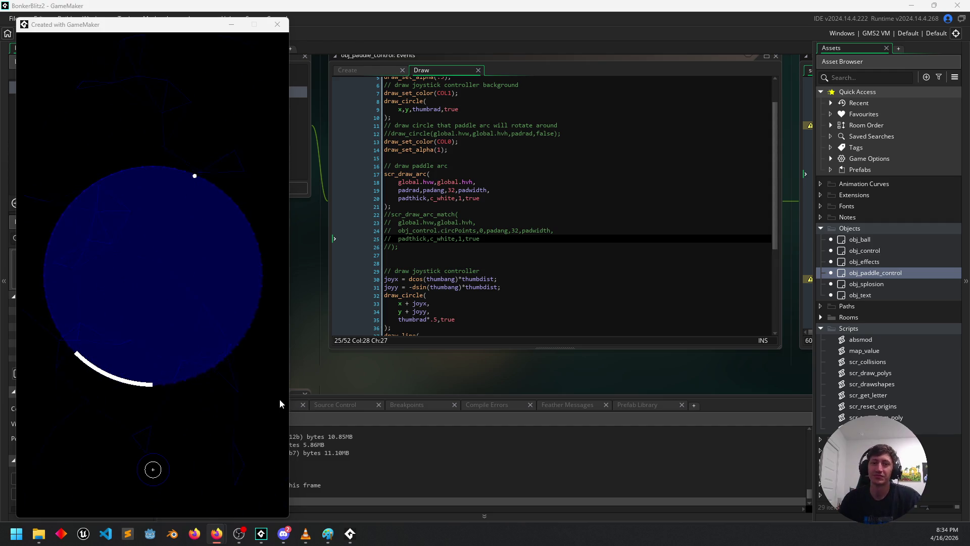
Swing the paddle arc to the top to block the ball, then close the game window.
mouse_move(196, 293)
left_mouse_down()
mouse_move(175, 441)
mouse_move(137, 432)
mouse_move(95, 462)
mouse_move(87, 484)
mouse_move(83, 475)
left_mouse_up()
key("alt+Tab")
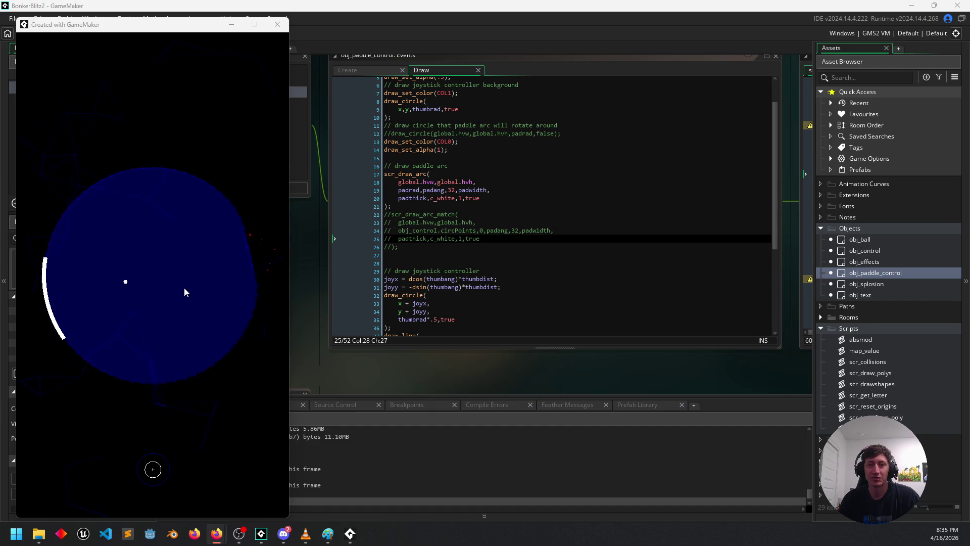
left_click(180, 26)
mouse_move(142, 472)
left_mouse_down()
mouse_move(183, 474)
mouse_move(183, 460)
mouse_move(144, 432)
mouse_move(108, 465)
mouse_move(120, 487)
mouse_move(115, 480)
mouse_move(158, 505)
mouse_move(181, 502)
mouse_move(205, 474)
mouse_move(201, 441)
mouse_move(160, 419)
mouse_move(163, 399)
left_mouse_up()
left_click(279, 25)
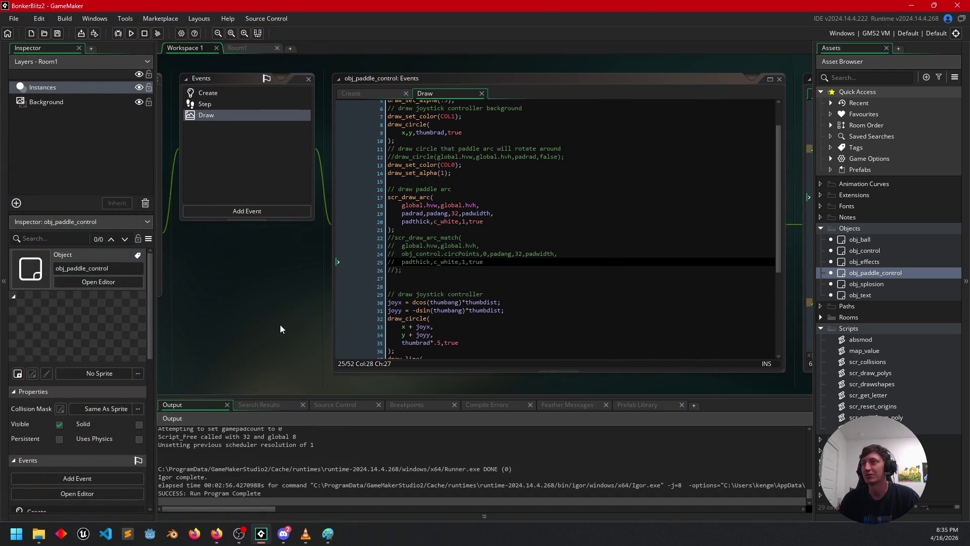
Open the Glitch Guppy project from File > Recent Projects.
left_click(12, 19)
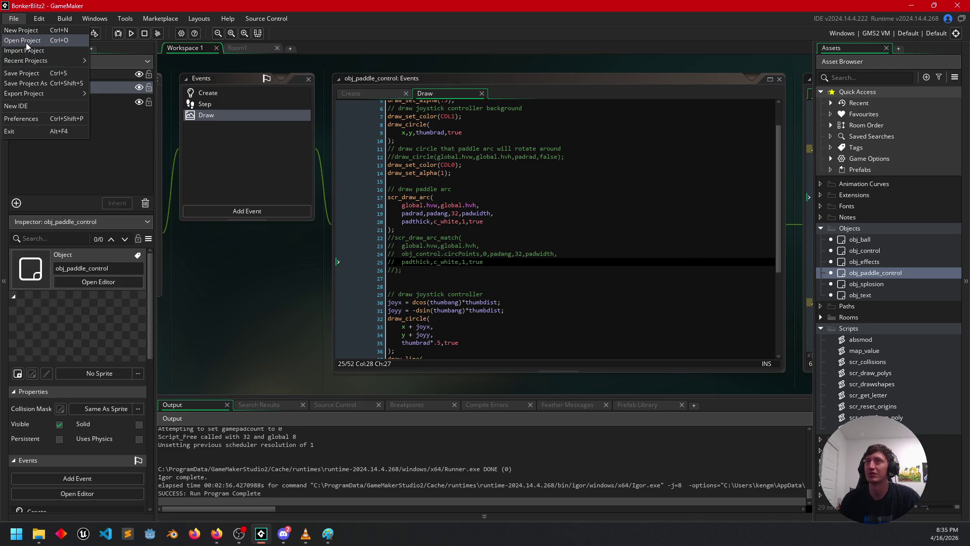
left_click(25, 41)
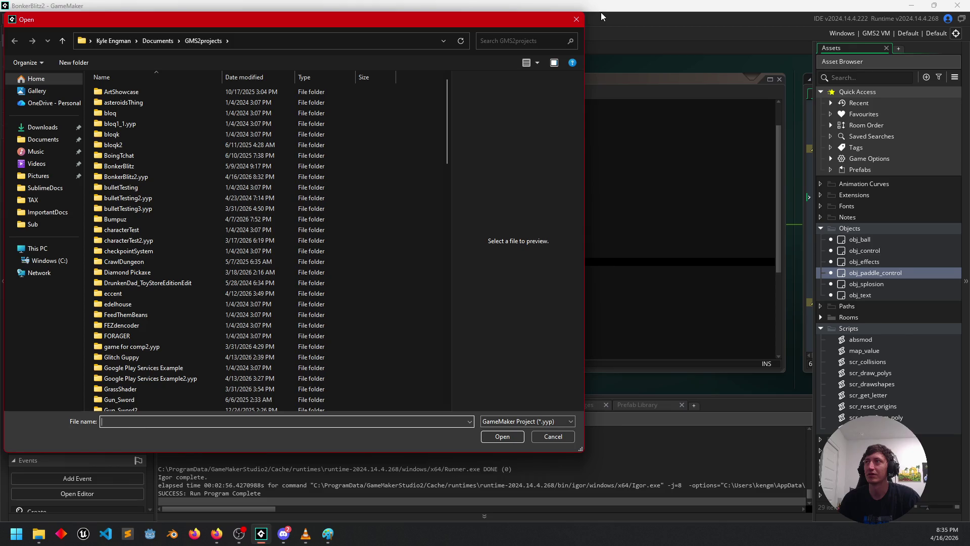
scroll(275, 283, "down", 20)
scroll(275, 283, "down", 5)
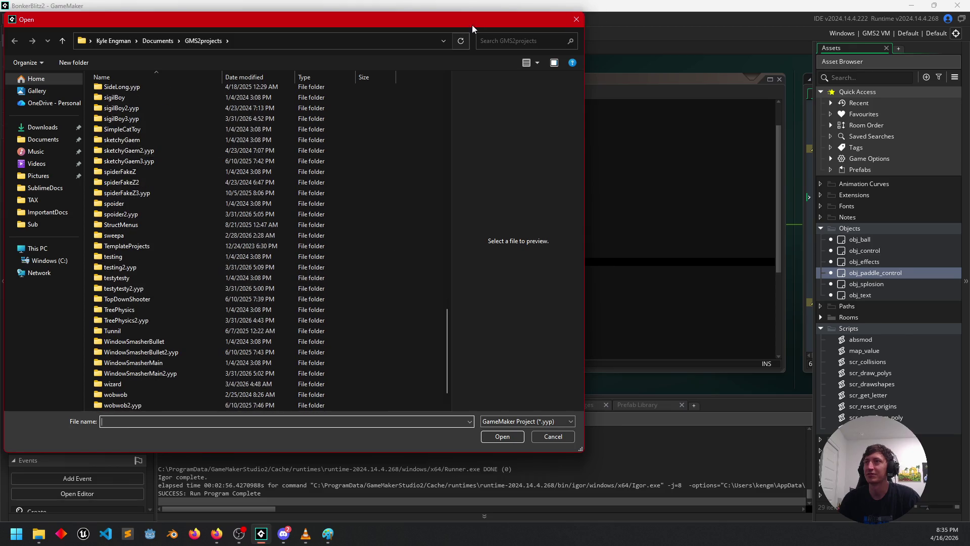
left_click(576, 20)
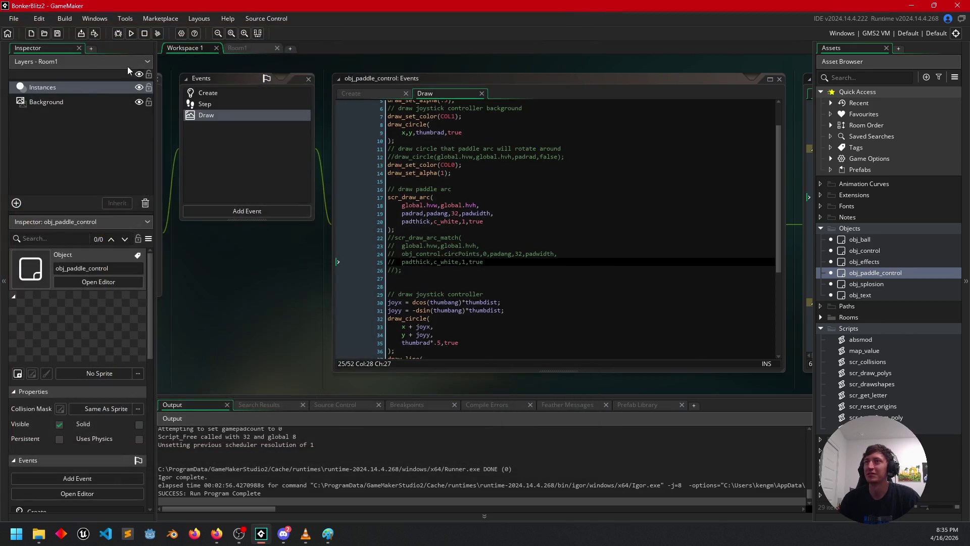
left_click(13, 18)
mouse_move(66, 61)
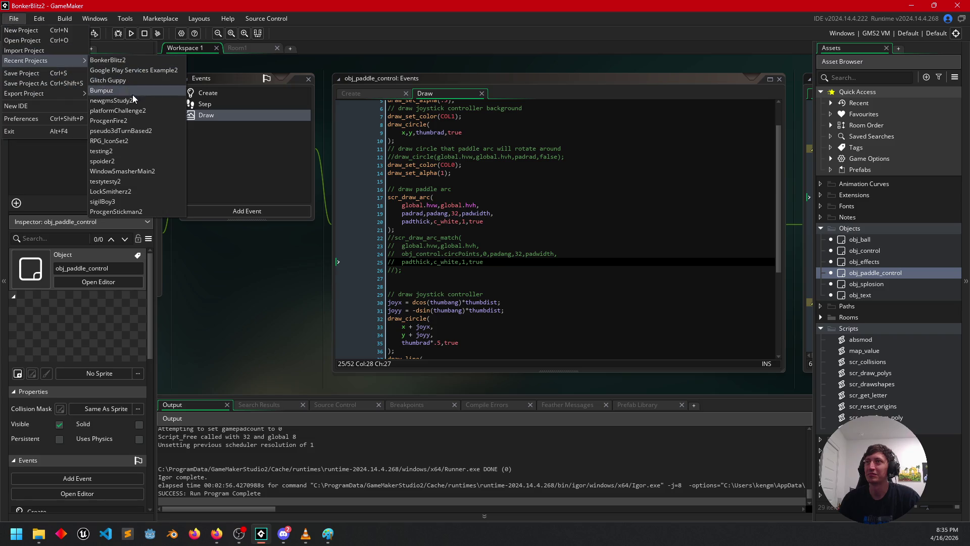
left_click(108, 81)
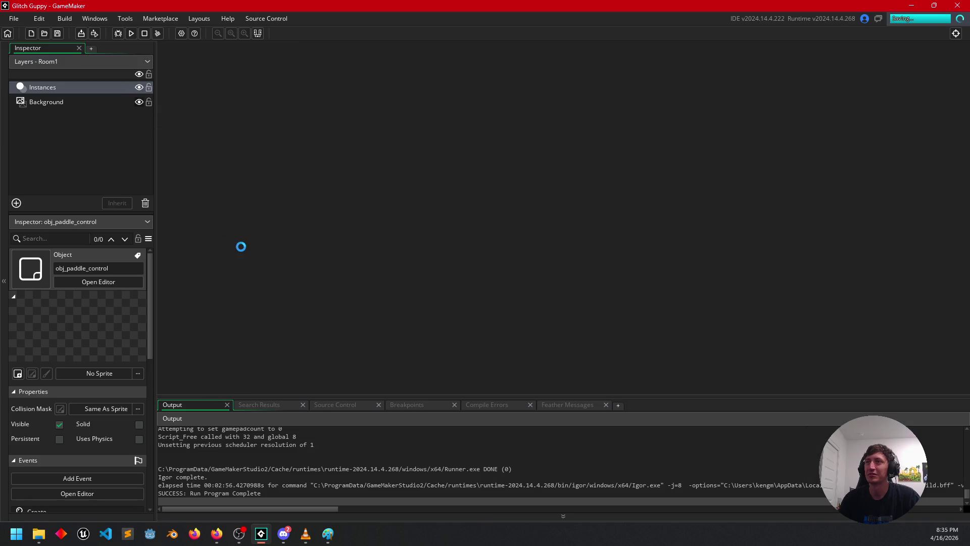
Rearrange the workspace and try running the game on the Android target.
left_click_drag(311, 335, 271, 311)
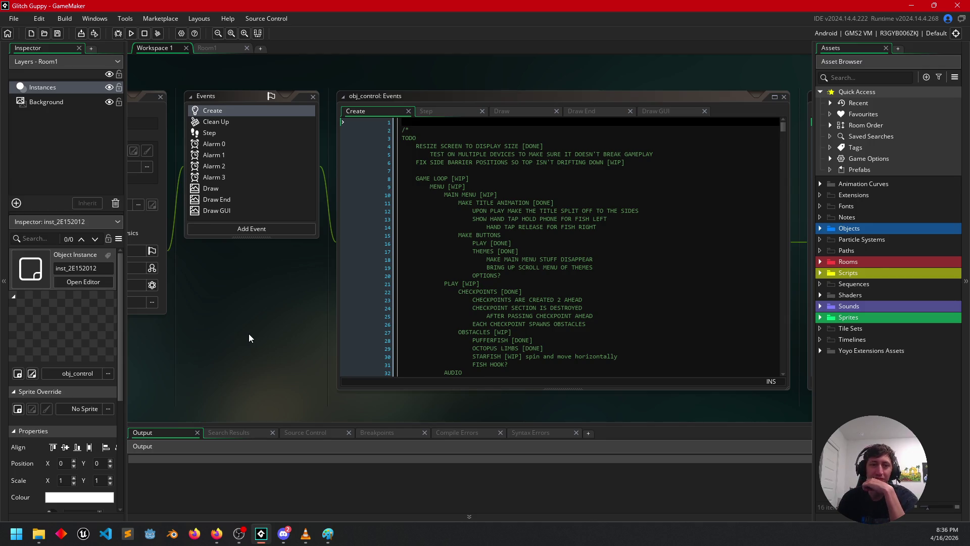
left_click_drag(260, 349, 259, 341)
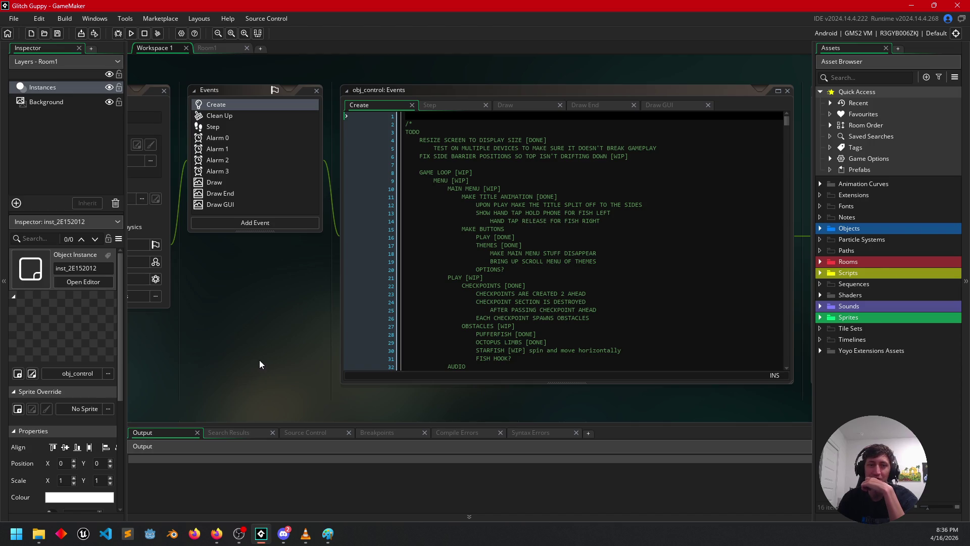
left_click_drag(259, 371, 259, 374)
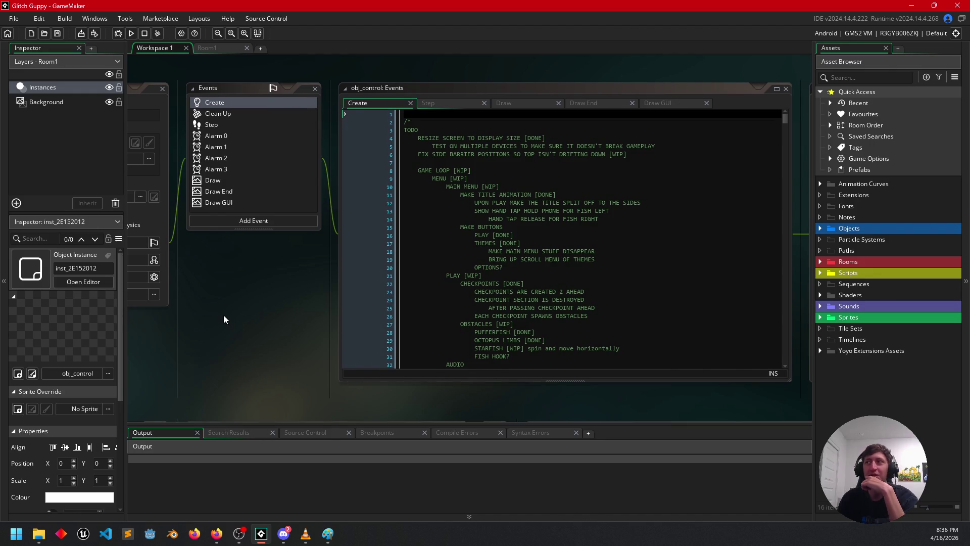
left_click_drag(223, 315, 257, 296)
left_click(131, 33)
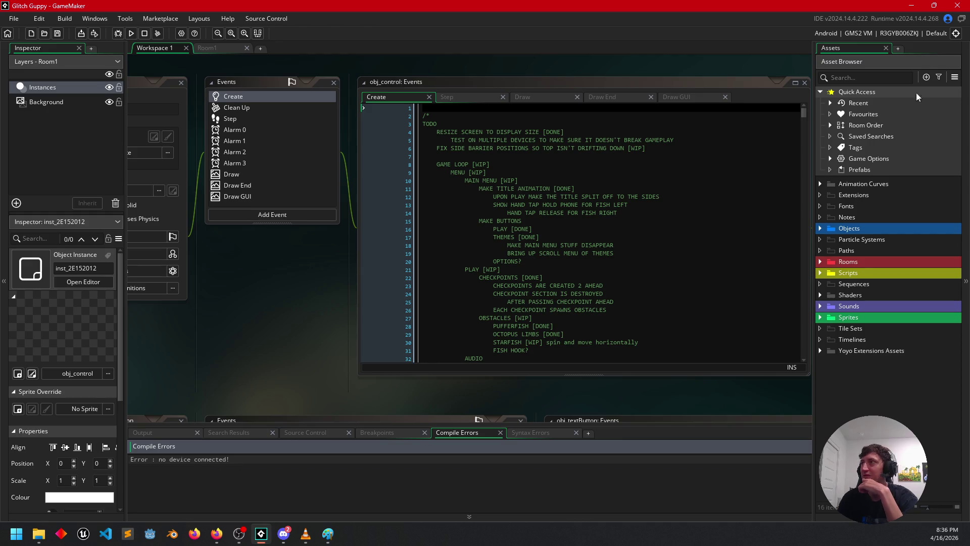
Switch the build target to Windows and run Glitch Guppy, repositioning its game window.
left_click(956, 34)
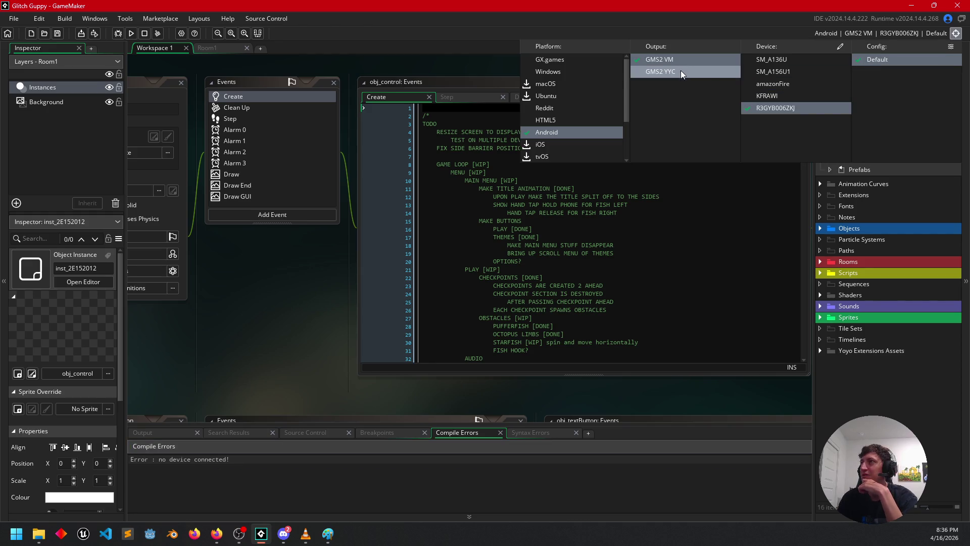
left_click(559, 74)
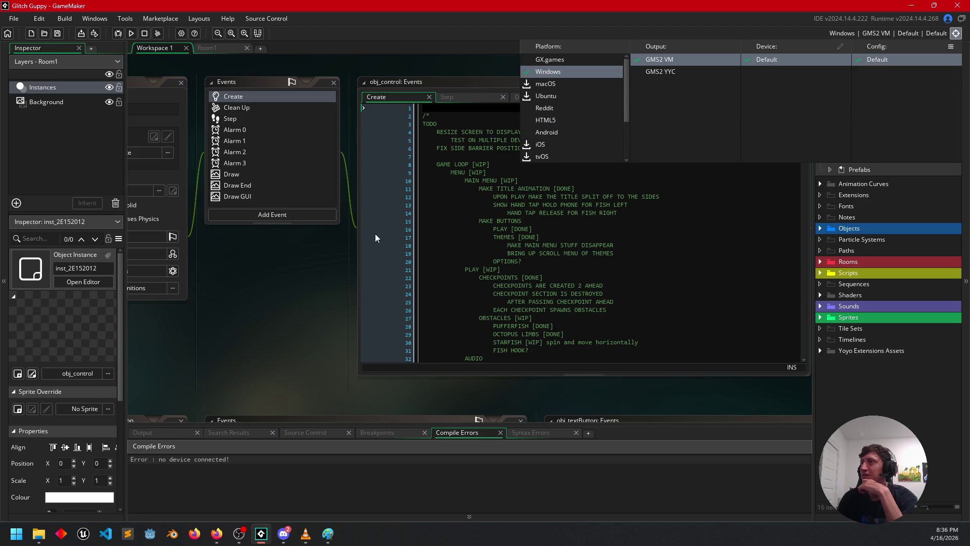
left_click(375, 237)
left_click(131, 34)
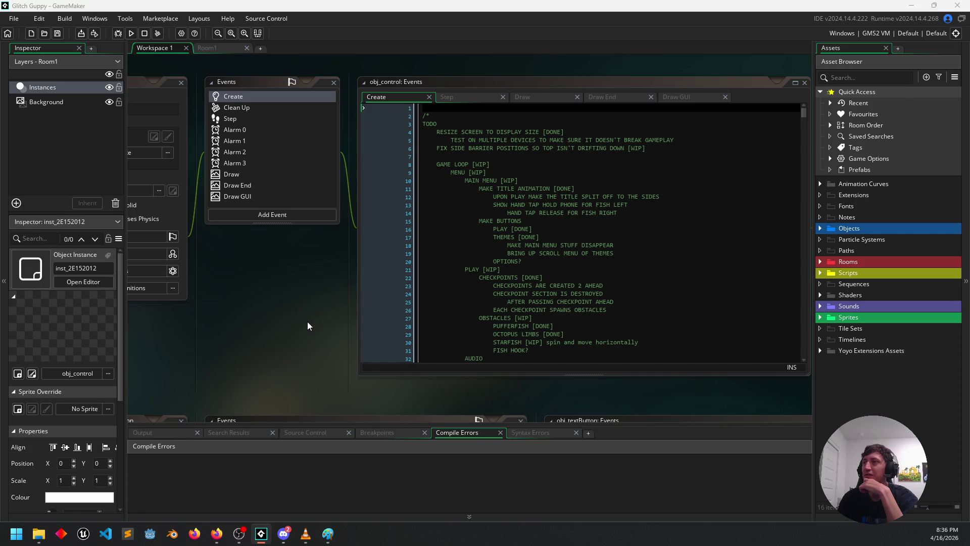
left_click_drag(487, 244, 398, 20)
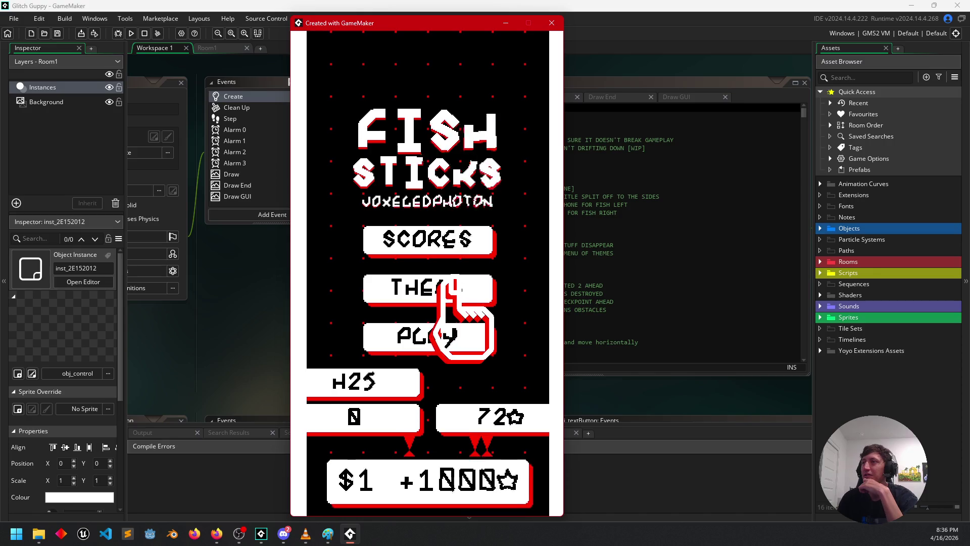
In the Fish Sticks theme list, try the BEE and JUICE themes, then settle on GUSH.
left_click(454, 280)
scroll(457, 252, "down", 2)
scroll(453, 207, "down", 9)
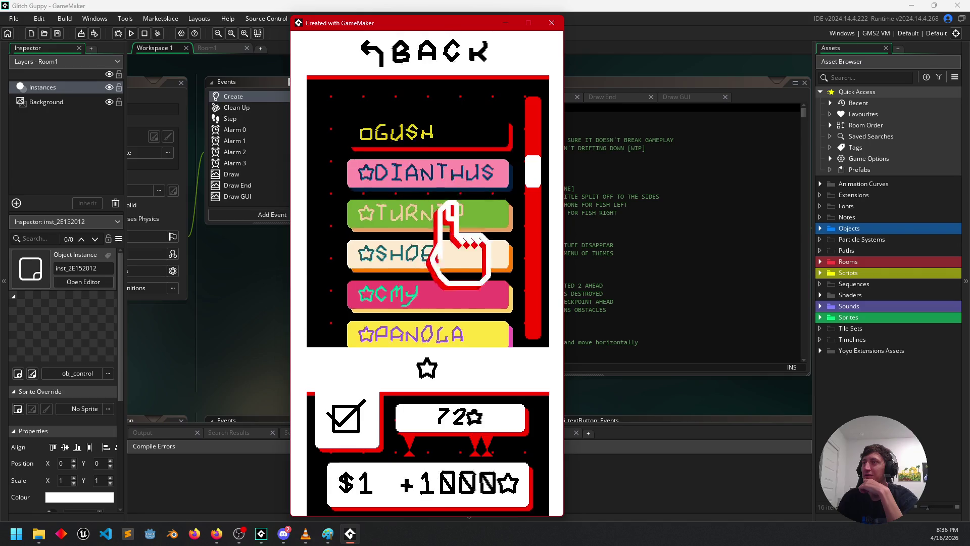
scroll(452, 253, "up", 3)
scroll(450, 202, "down", 9)
left_click(447, 199)
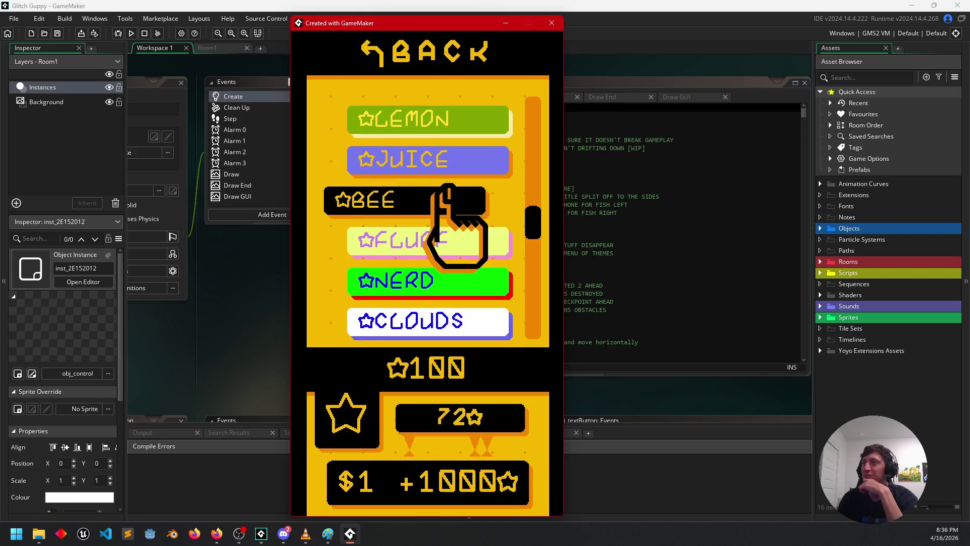
left_click(453, 161)
scroll(444, 253, "up", 8)
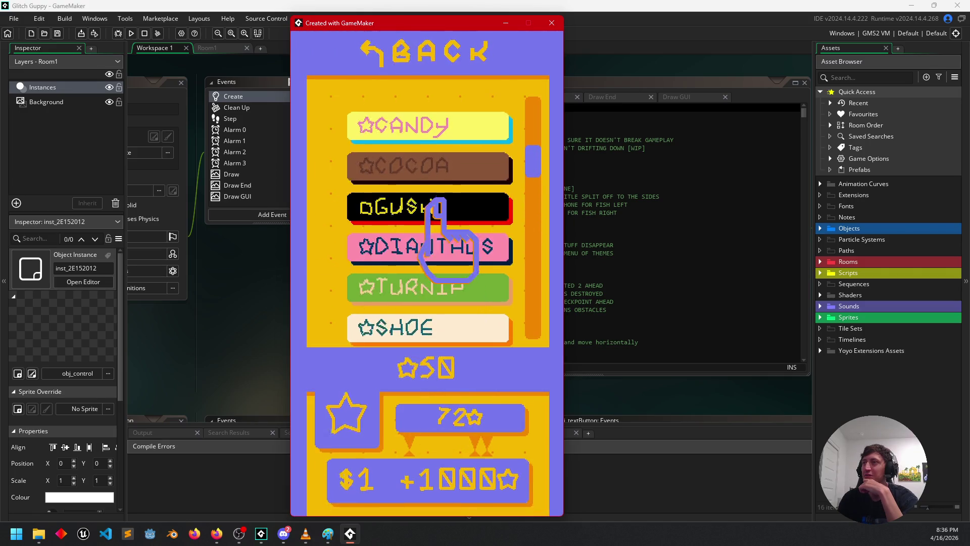
left_click(439, 205)
scroll(442, 207, "up", 1)
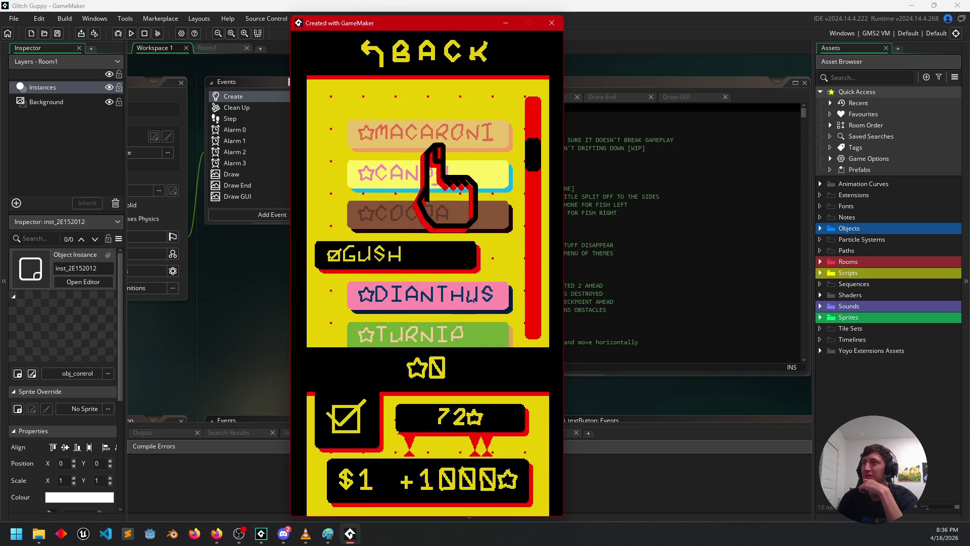
Go back to the title menu, start a round and make the fish jump.
left_click(439, 53)
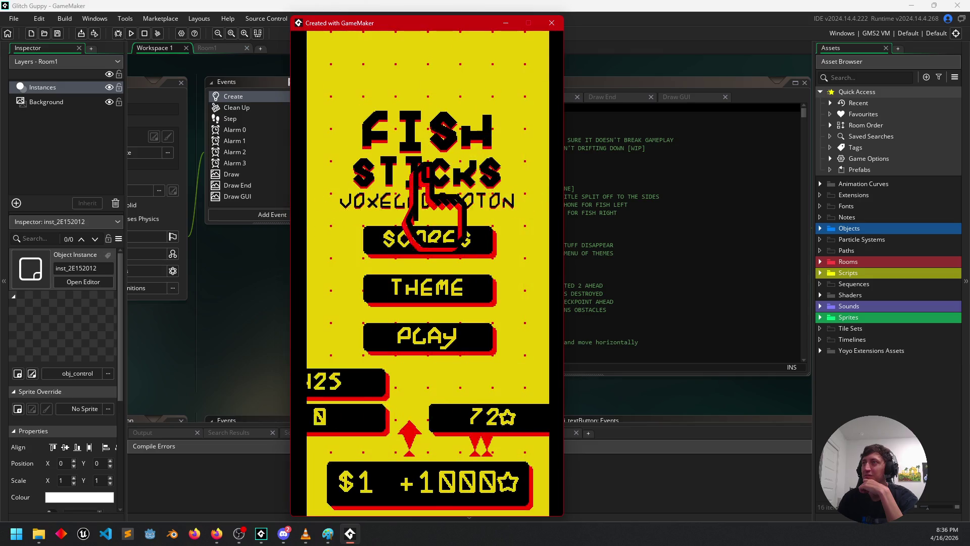
left_click(473, 326)
left_click(461, 372)
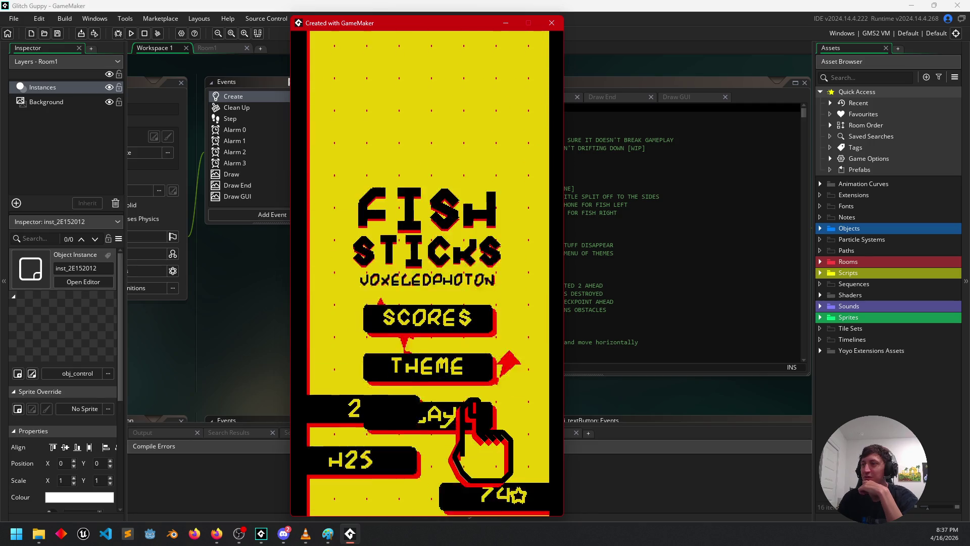
Preview the blue AQUA theme, then return to the title menu.
left_click(453, 289)
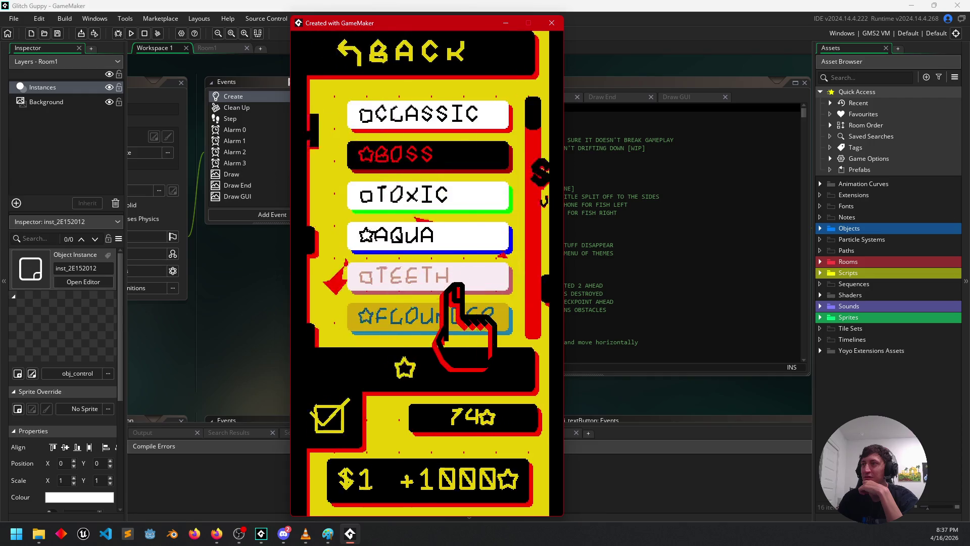
left_click(430, 233)
left_click(447, 48)
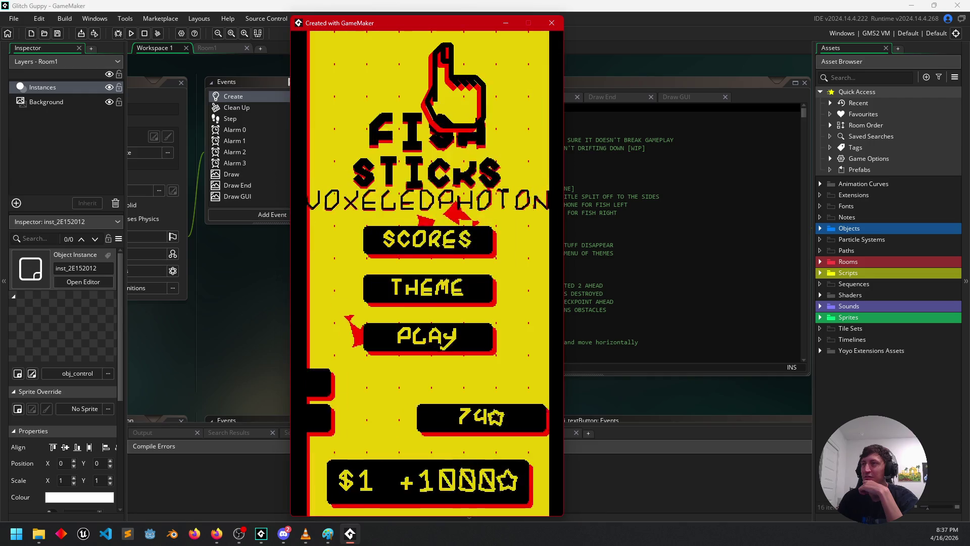
Buy the AQUA theme for 5 stars, go back to the title menu, and start a new round.
left_click(440, 286)
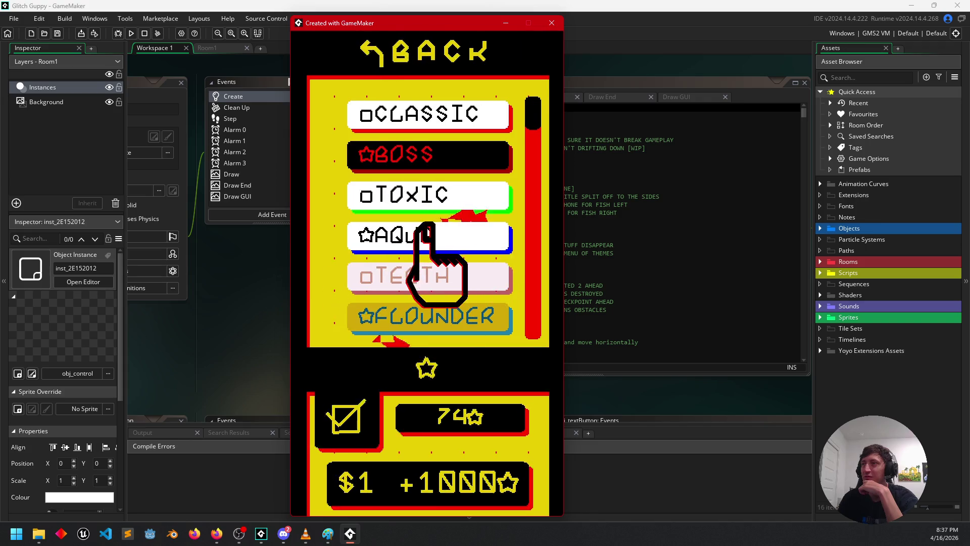
left_click(438, 234)
left_click(347, 404)
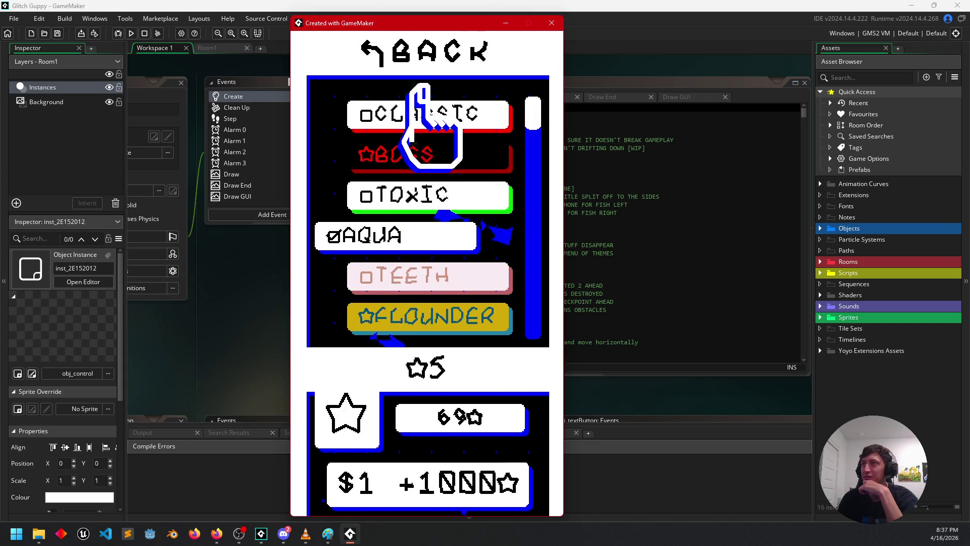
left_click(432, 46)
left_click(438, 324)
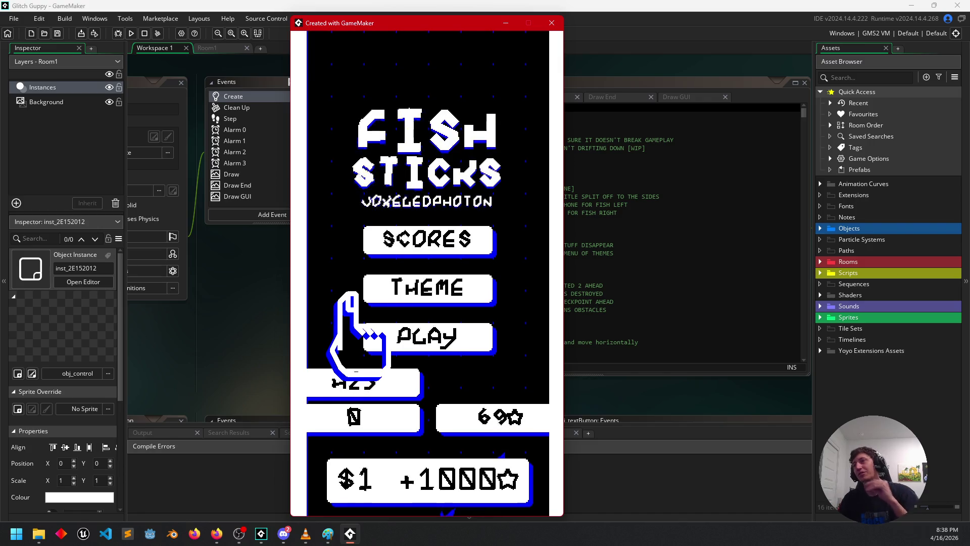
left_click(424, 336)
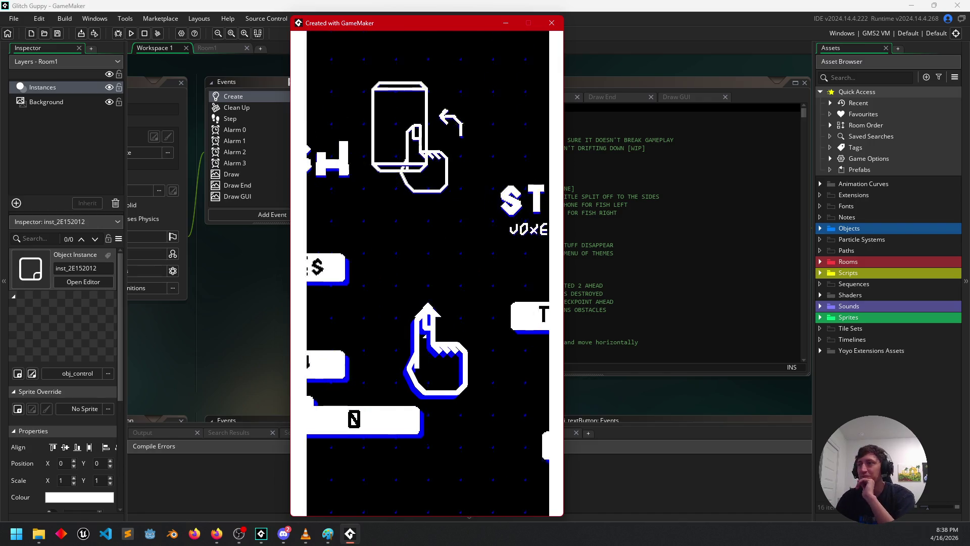